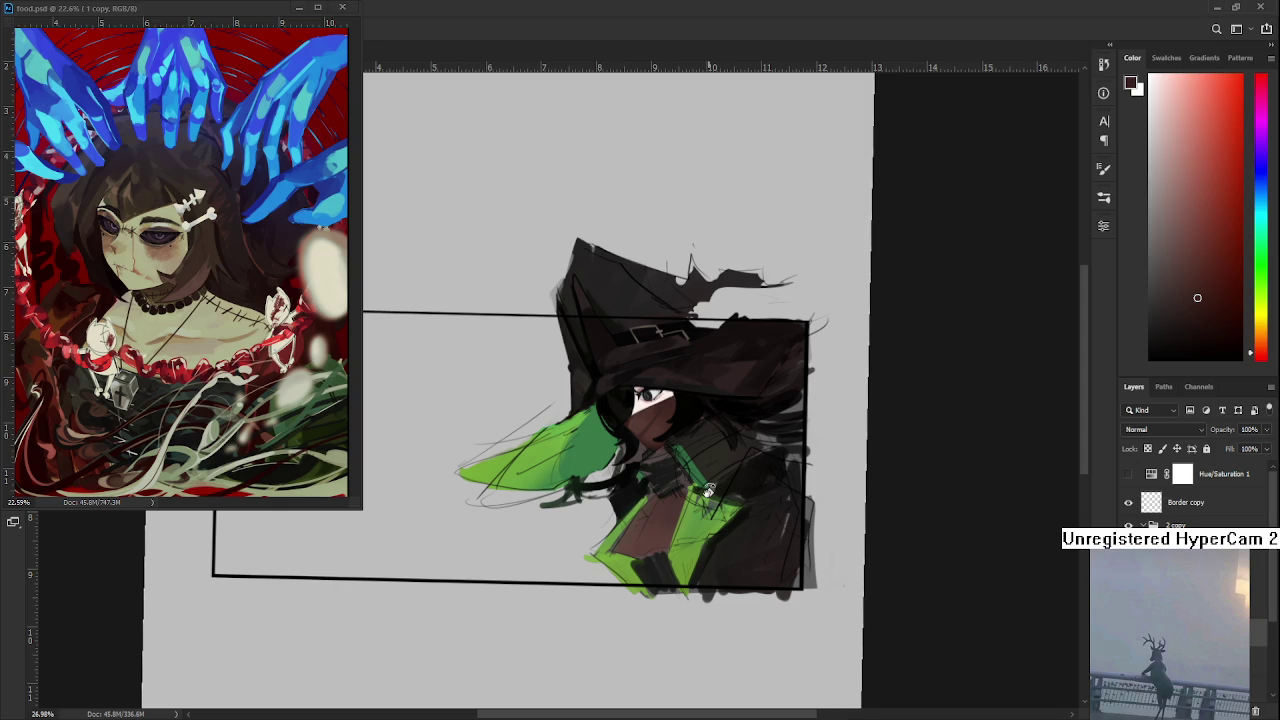
Step: Zoom in on the face and hat brim, rotate and re-level the view, and sample near-black from the hair
scroll(708, 490, "up", 3)
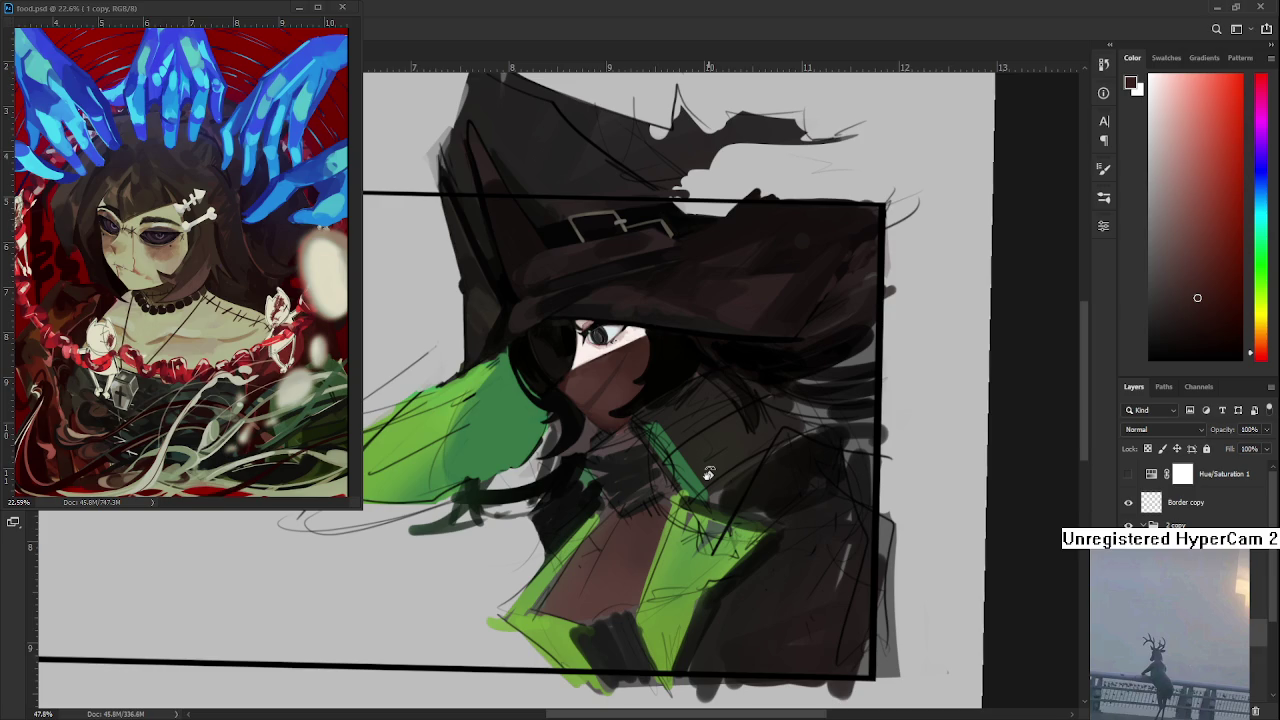
scroll(682, 350, "up", 3)
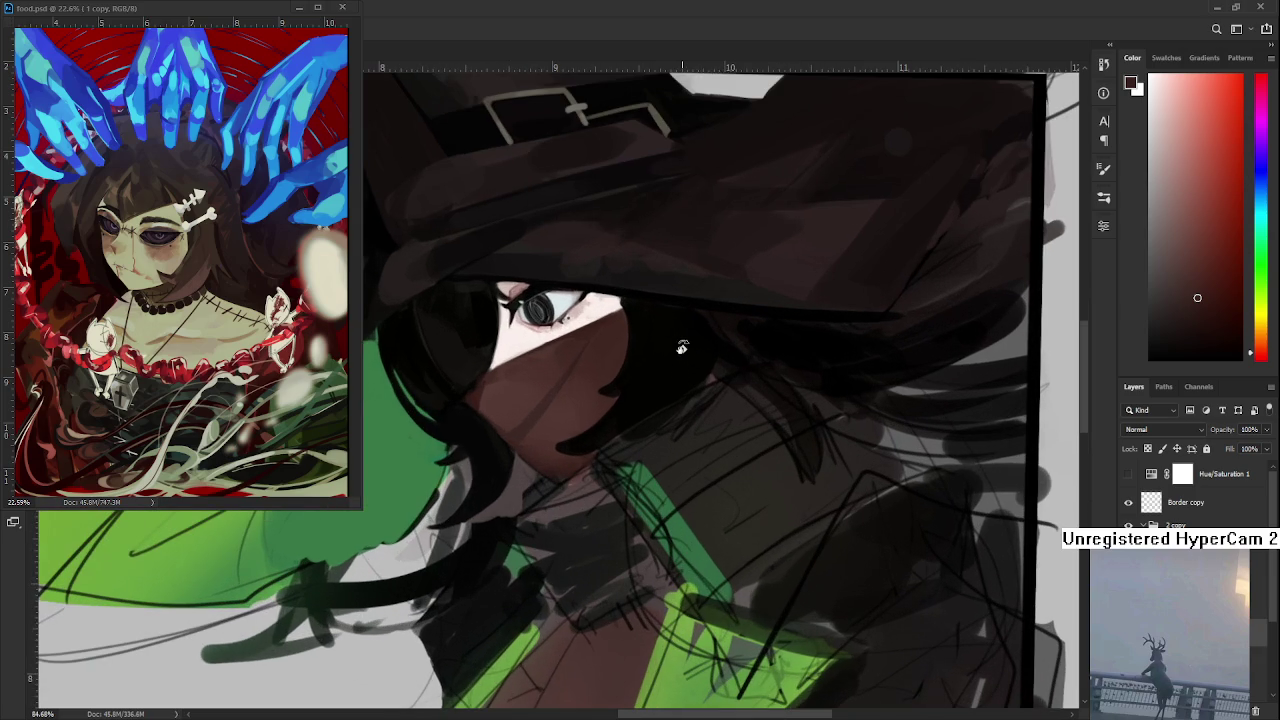
left_click_drag(610, 448, 590, 452)
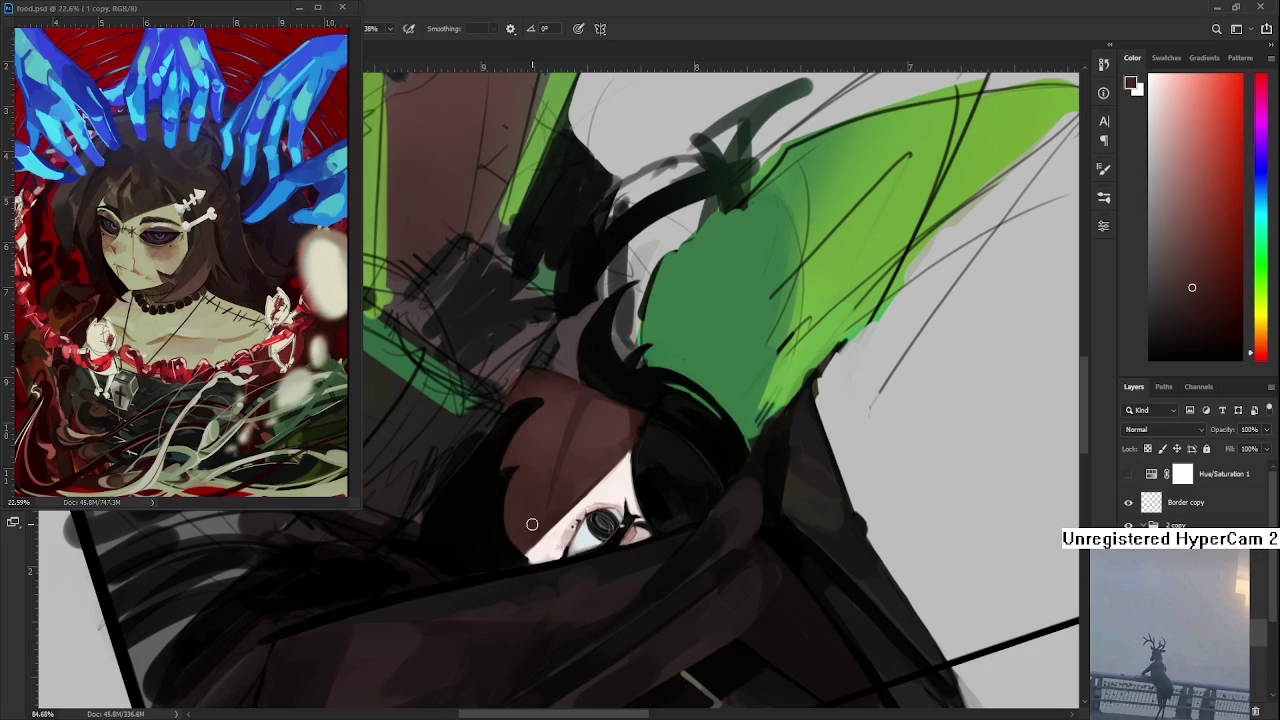
left_click(512, 520, "alt")
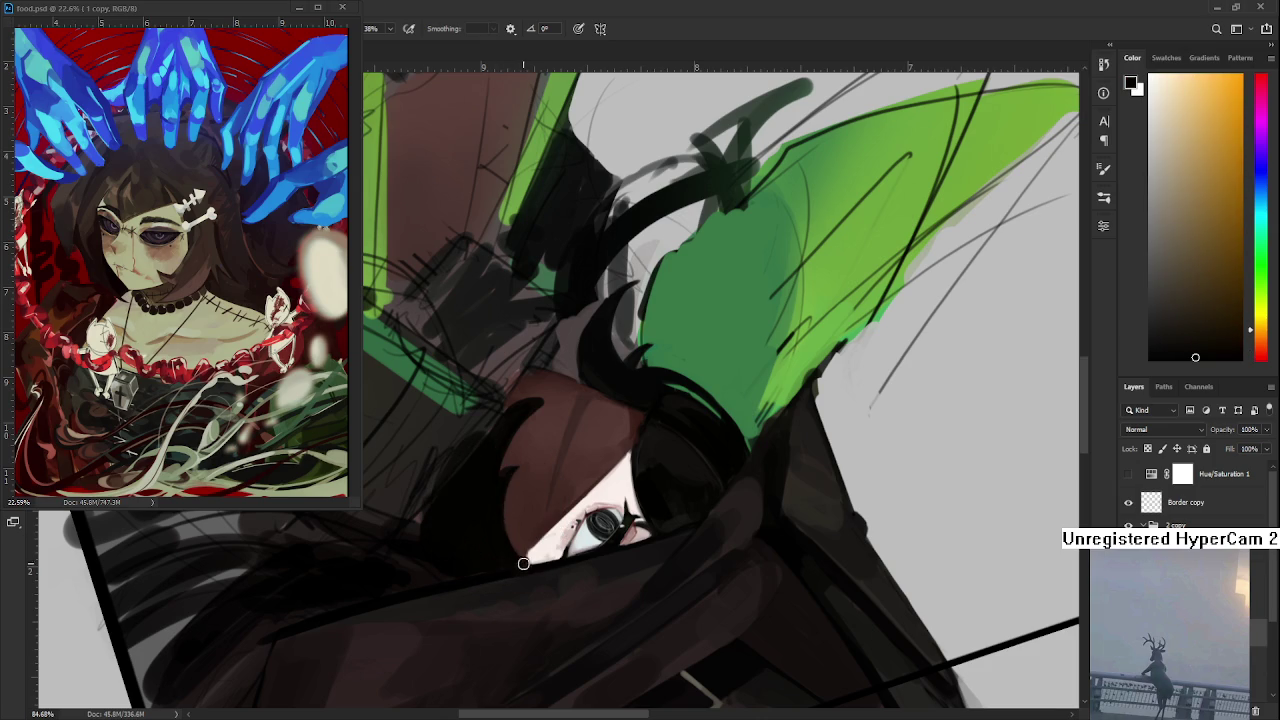
key("r")
mouse_move(526, 561)
left_mouse_down()
mouse_move(600, 505)
mouse_move(490, 485)
left_mouse_up()
left_click(505, 476, "alt")
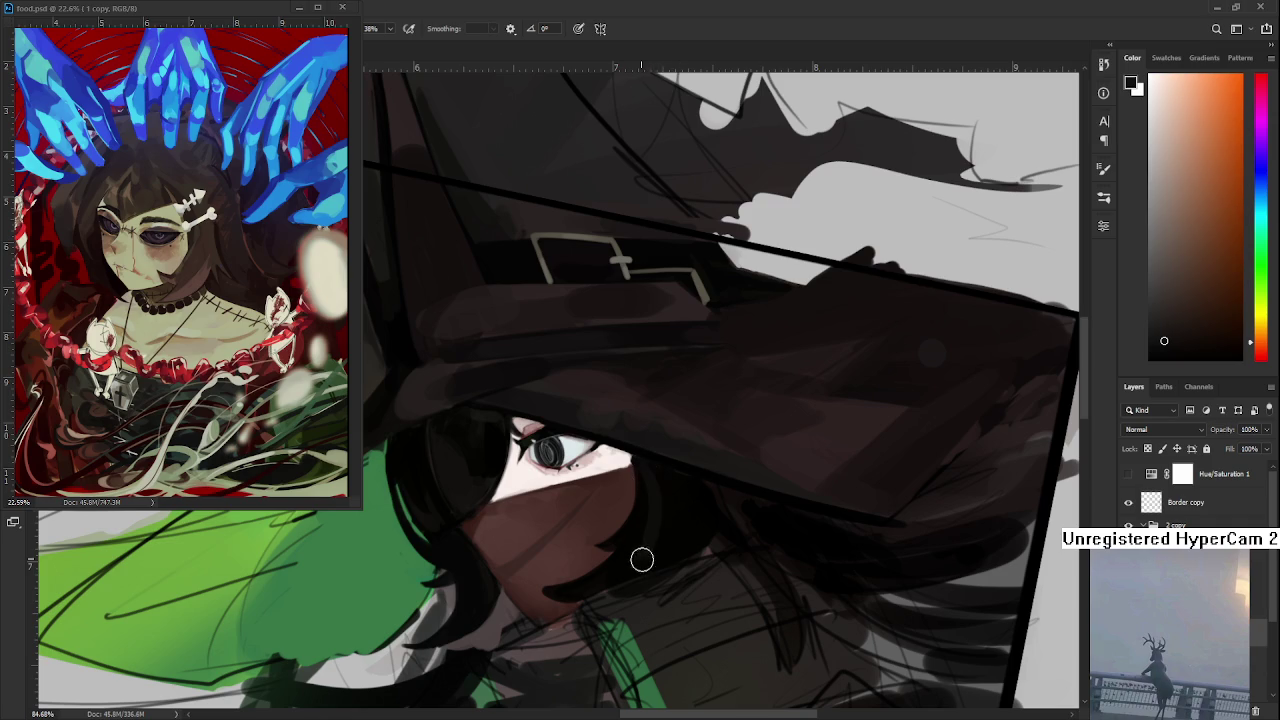
left_click(686, 500, "alt")
left_click(660, 518, "alt")
Step: Rotate the view, sample dark hair tones, and paint a short dark stroke on the face's left edge
key("r")
left_click_drag(561, 597, 543, 482)
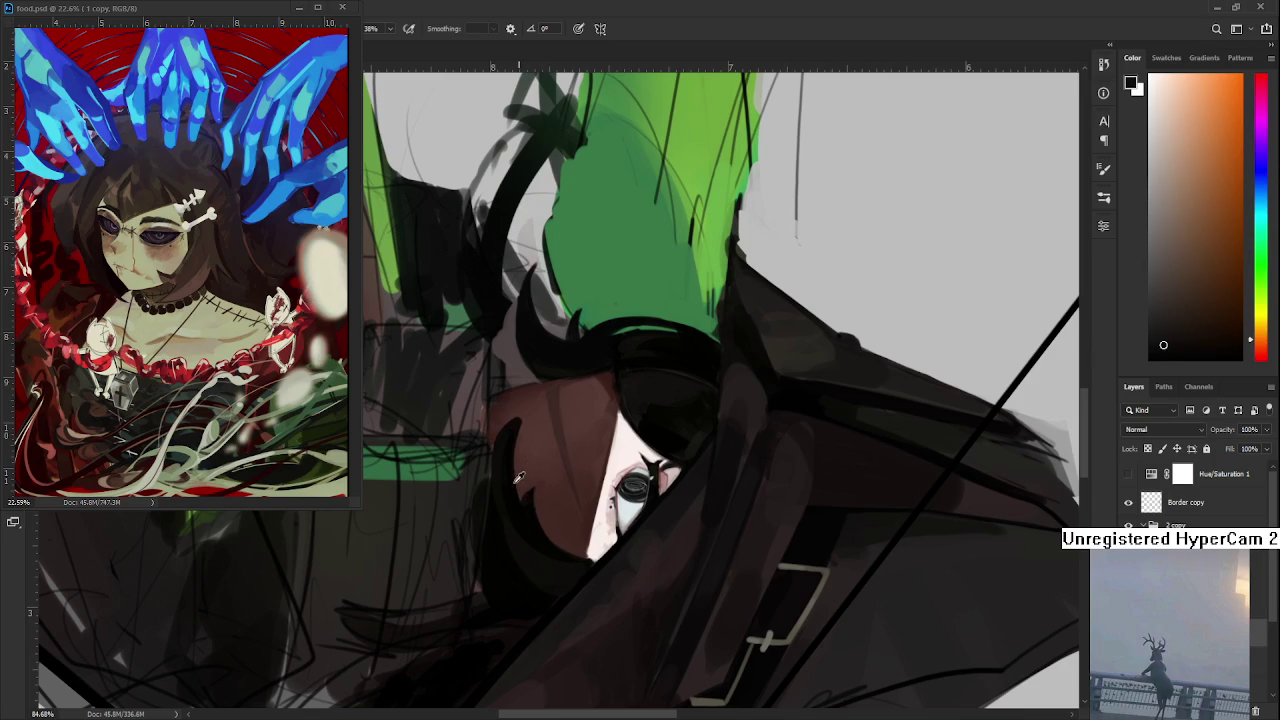
left_click(514, 500, "alt")
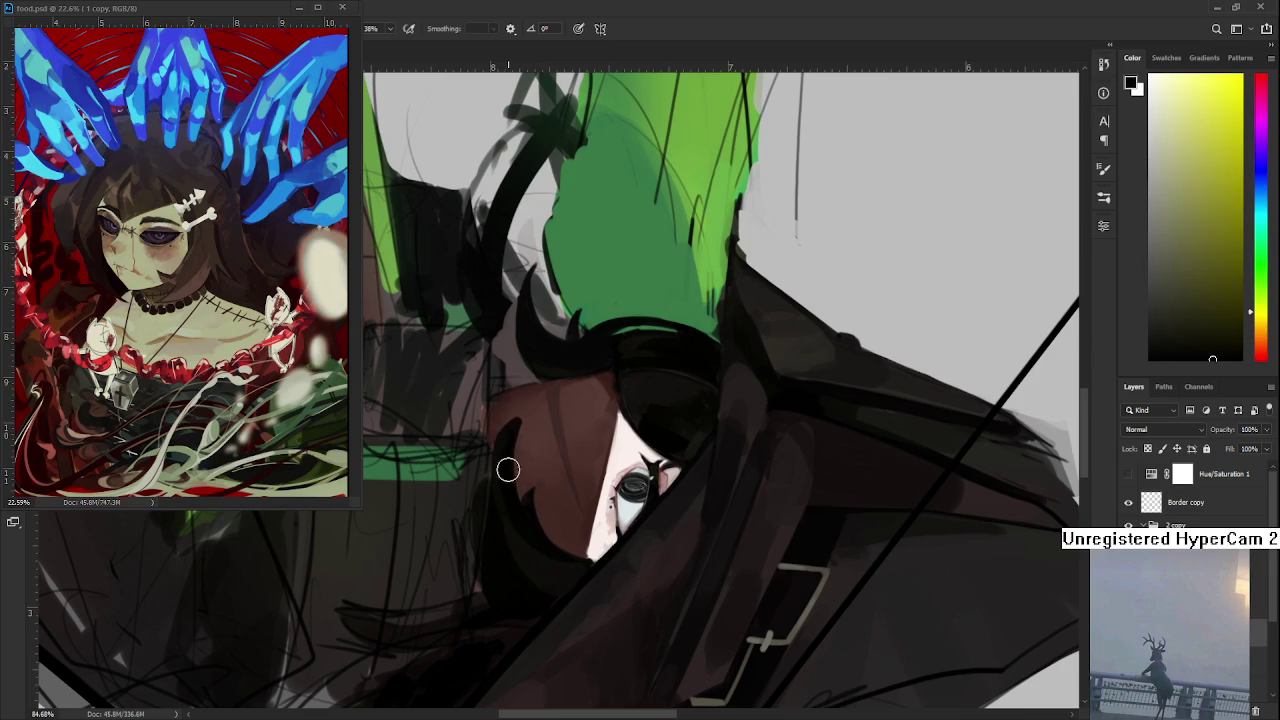
left_click(530, 548, "alt")
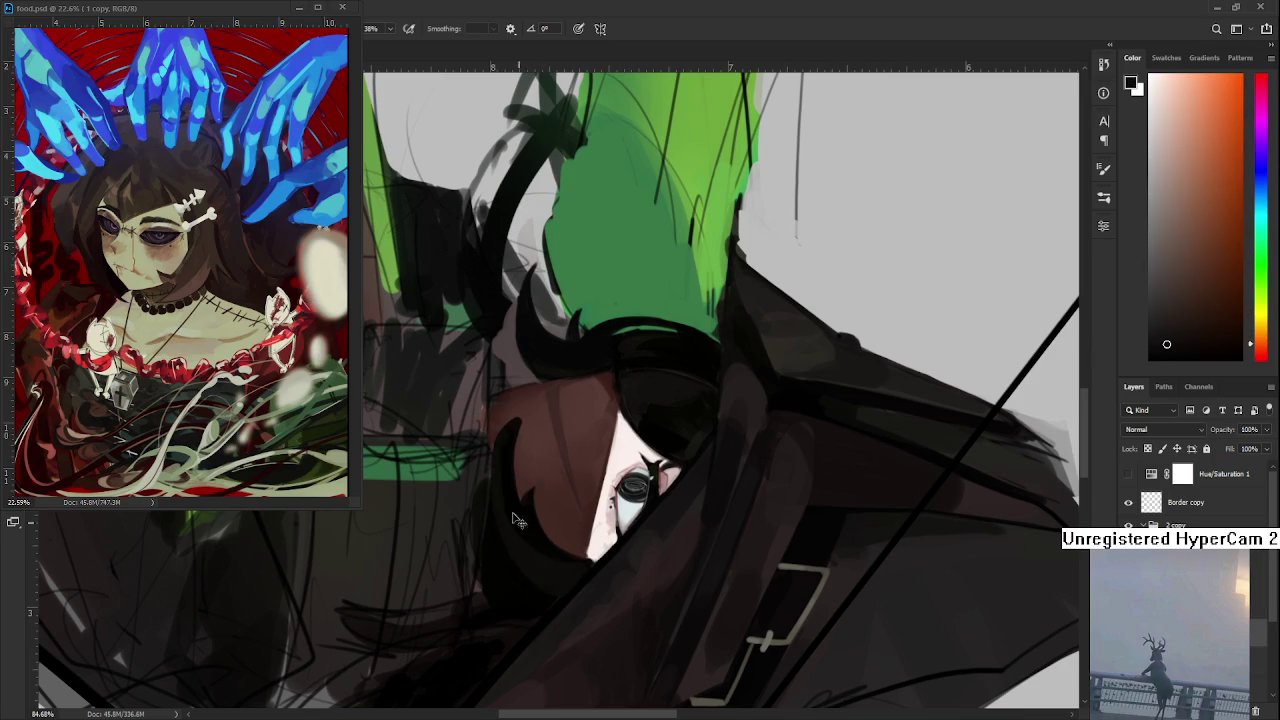
left_click(510, 489, "alt")
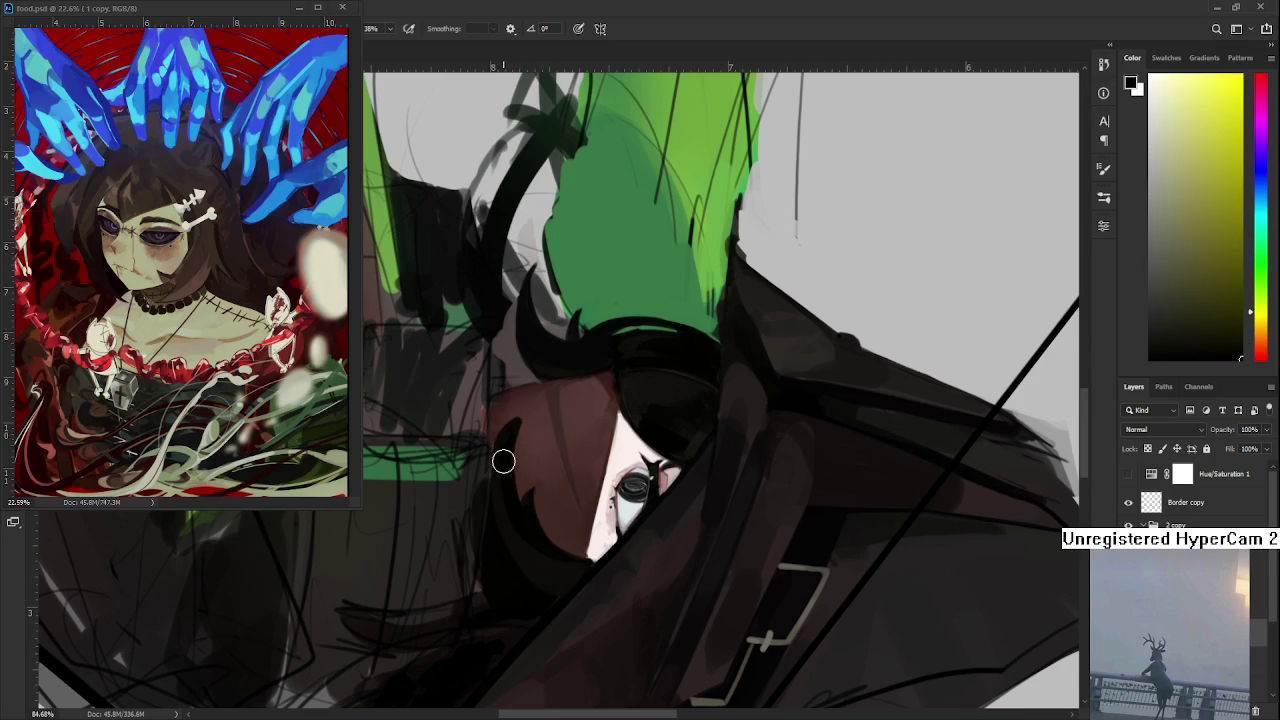
left_click_drag(506, 446, 516, 430)
Step: Turn the view so the hat and face stand upright and sample several near-black and warm dark tones
left_click_drag(576, 559, 660, 516)
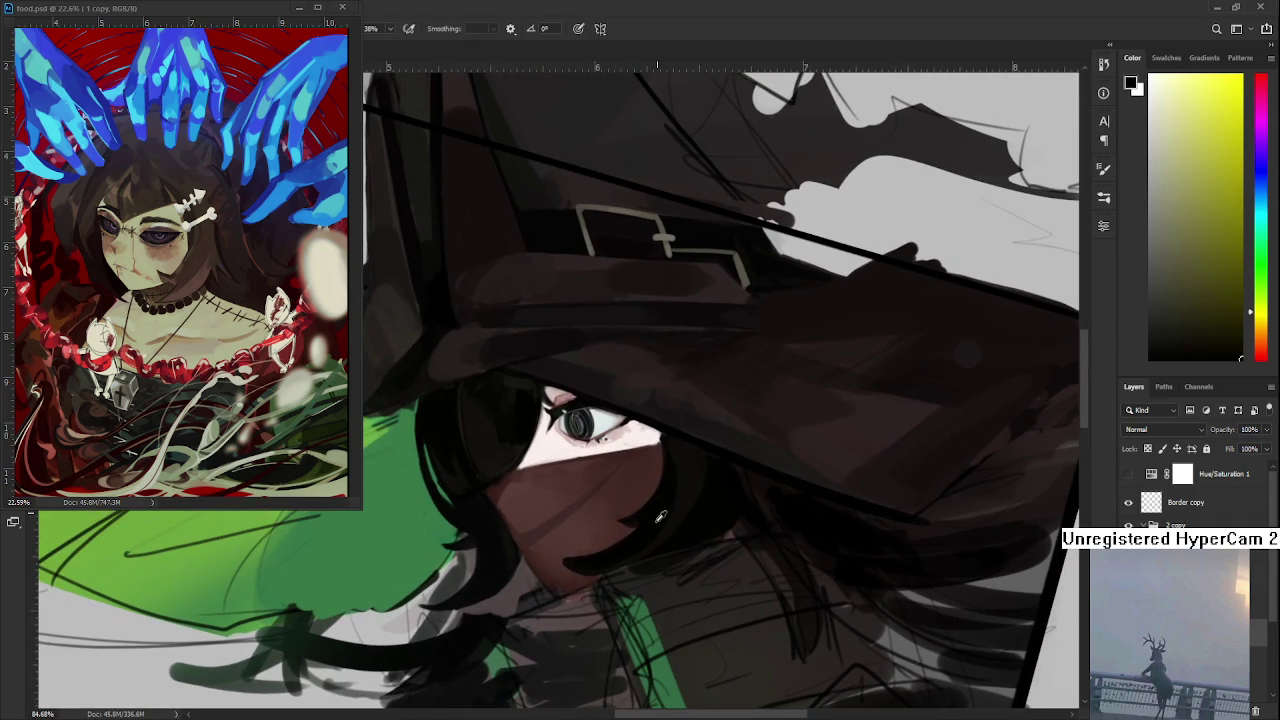
left_click(666, 451, "alt")
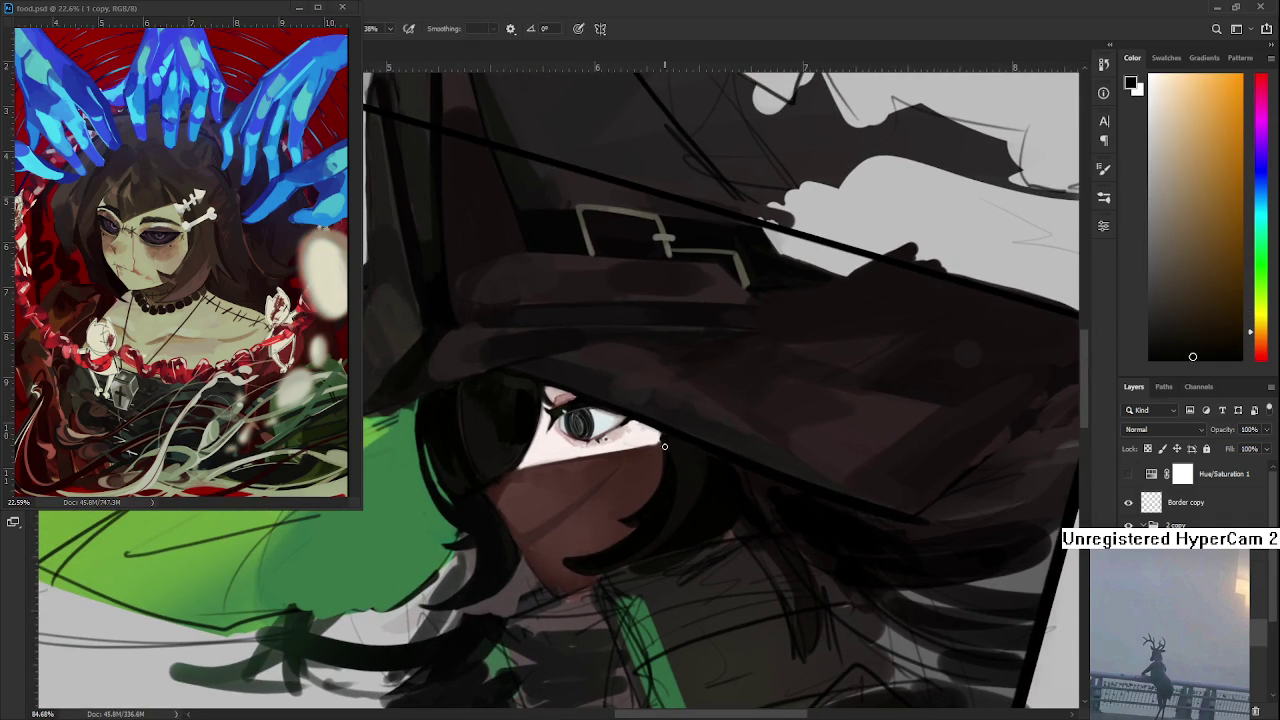
left_click(669, 455, "alt")
left_click(683, 470, "alt")
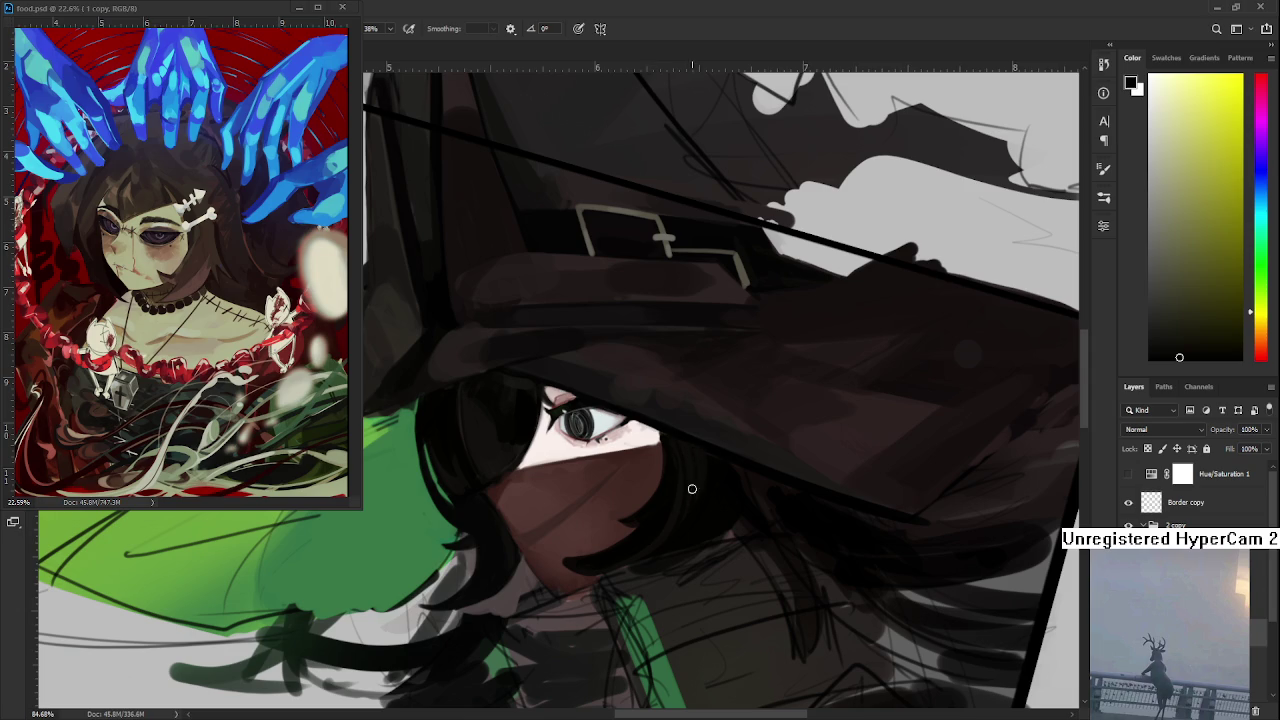
left_click(697, 490, "alt")
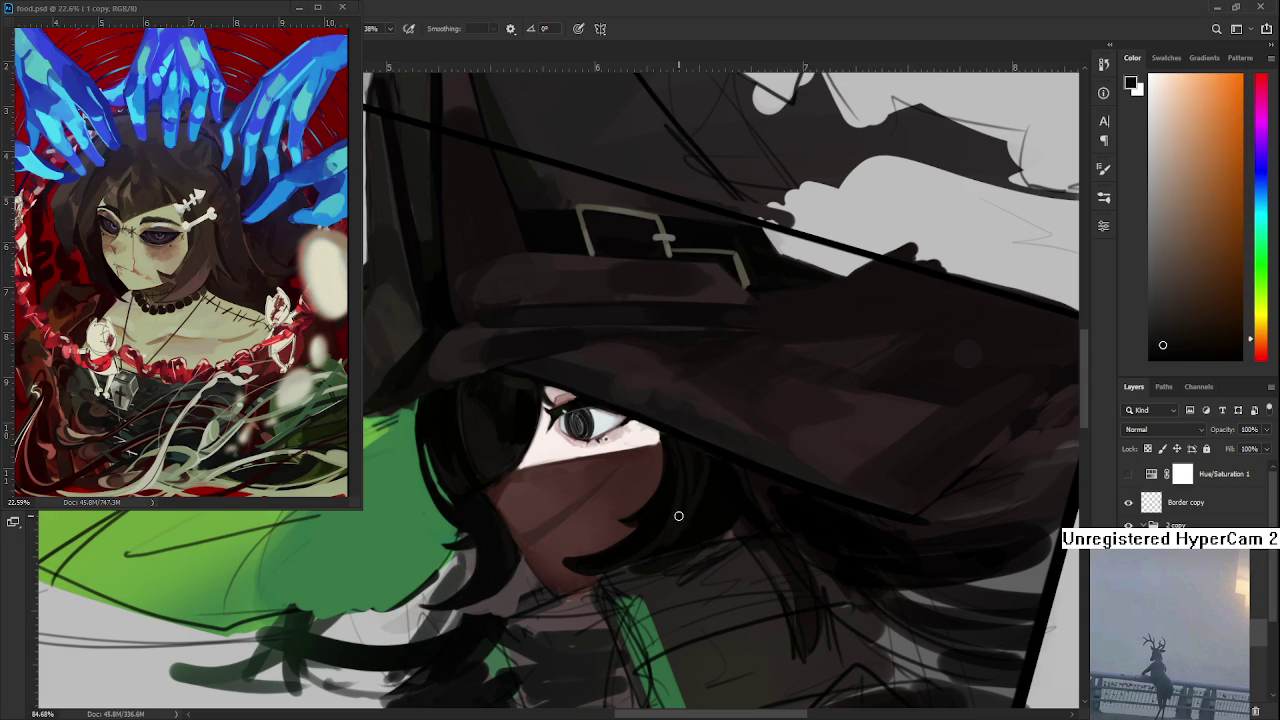
Step: Turn the painting nearly upside down and sample dark red-brown skin shades
key("r")
left_click_drag(703, 462, 531, 545)
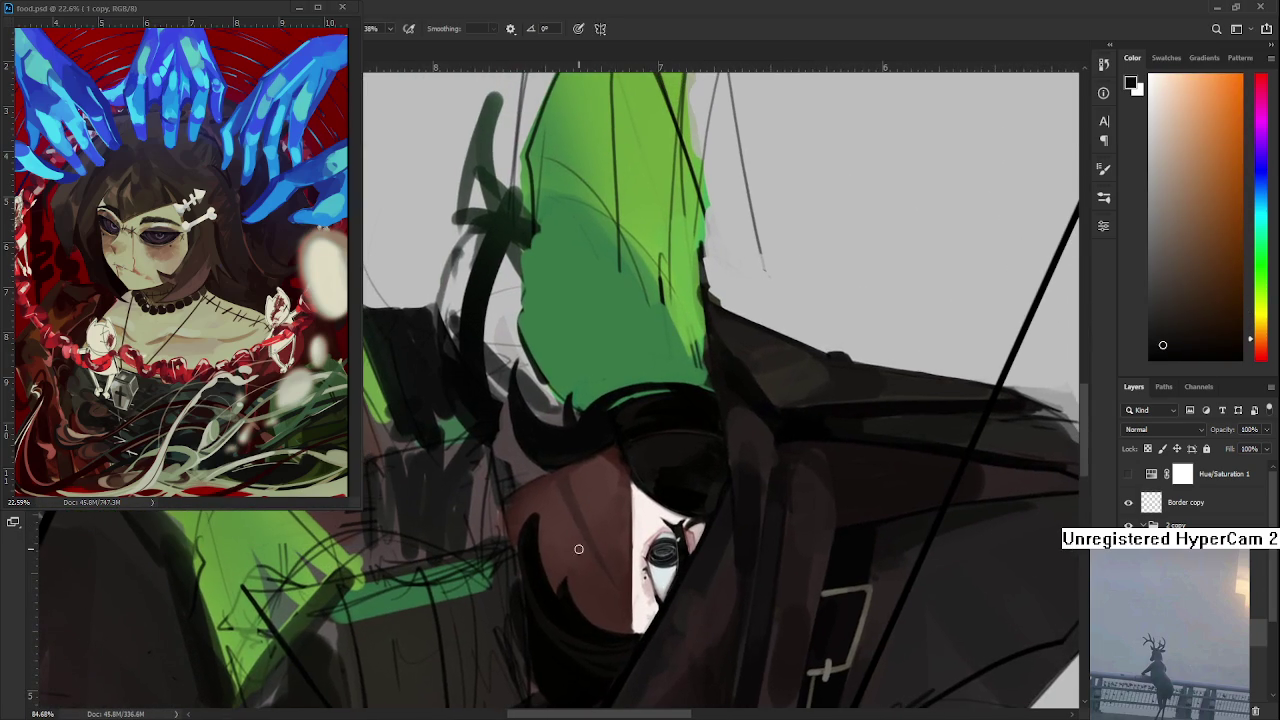
left_click(528, 527, "alt")
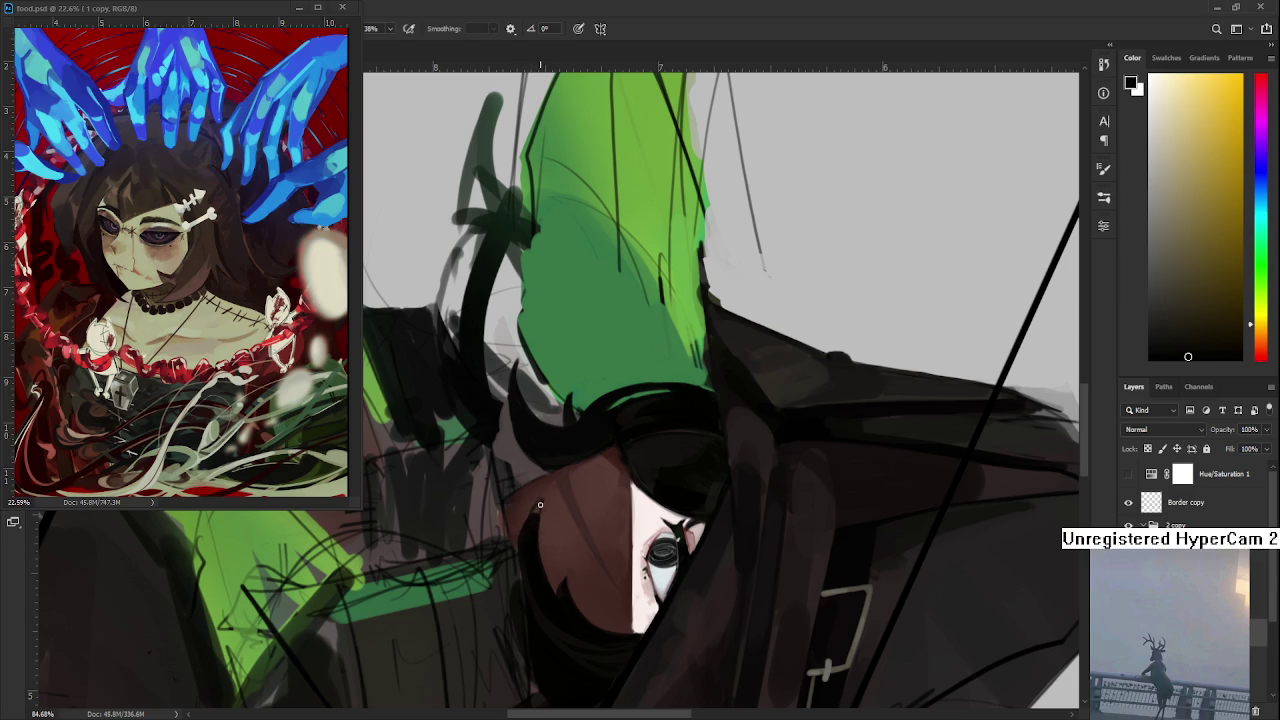
left_click(526, 513, "alt")
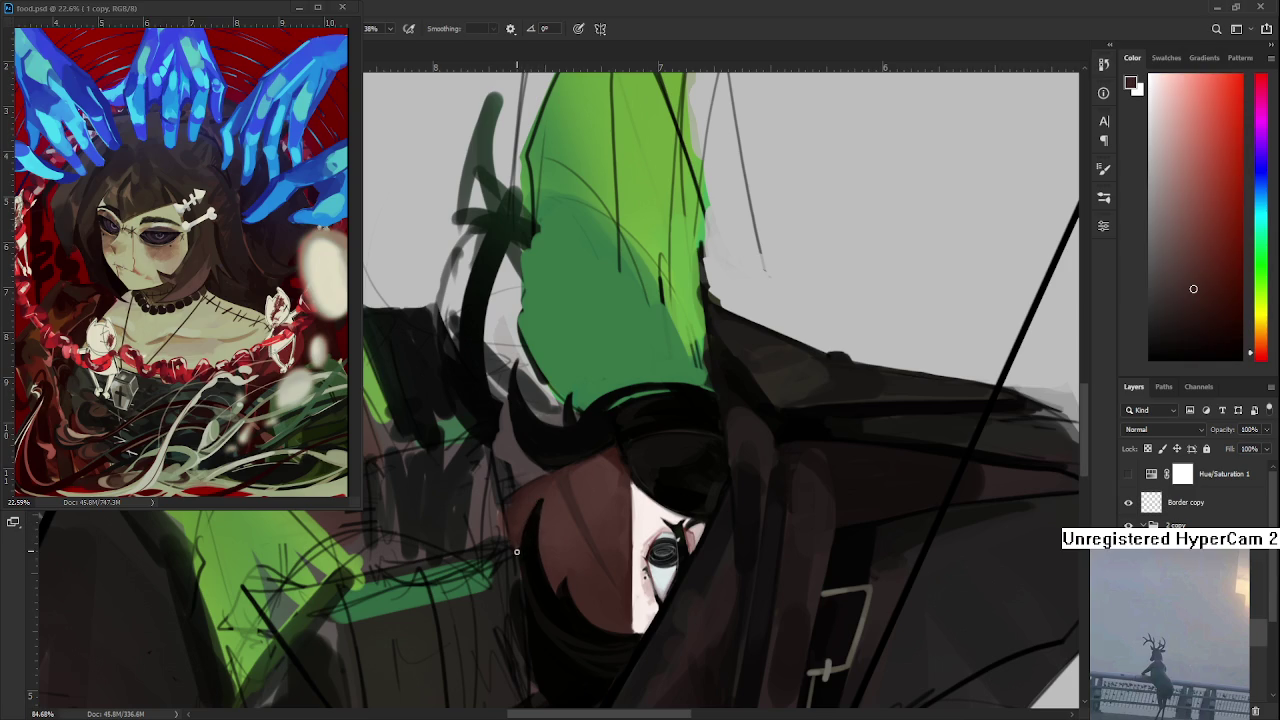
left_click(545, 520, "alt")
Step: Rotate the canvas sharply and pick near-black and dark brown-orange tones from the hair
key("r")
mouse_move(540, 520)
left_mouse_down()
mouse_move(683, 417)
mouse_move(626, 502)
mouse_move(489, 459)
left_mouse_up()
left_click(476, 459, "alt")
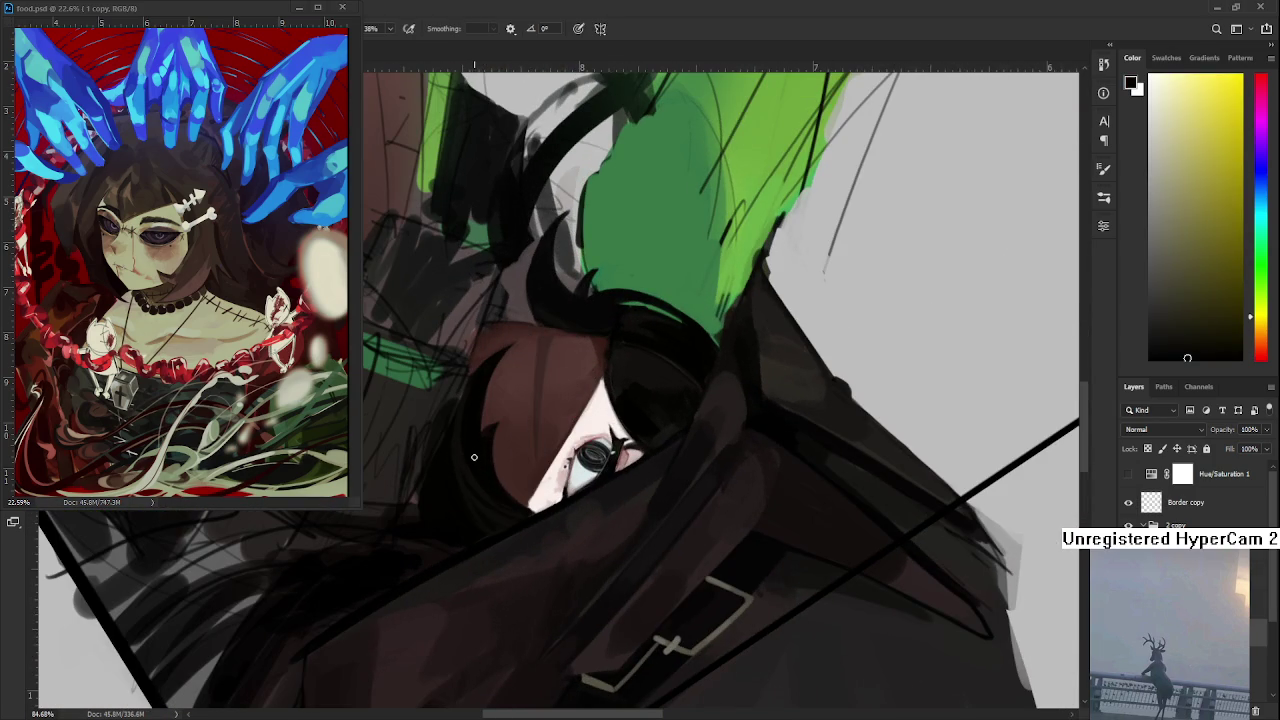
left_click(475, 394, "alt")
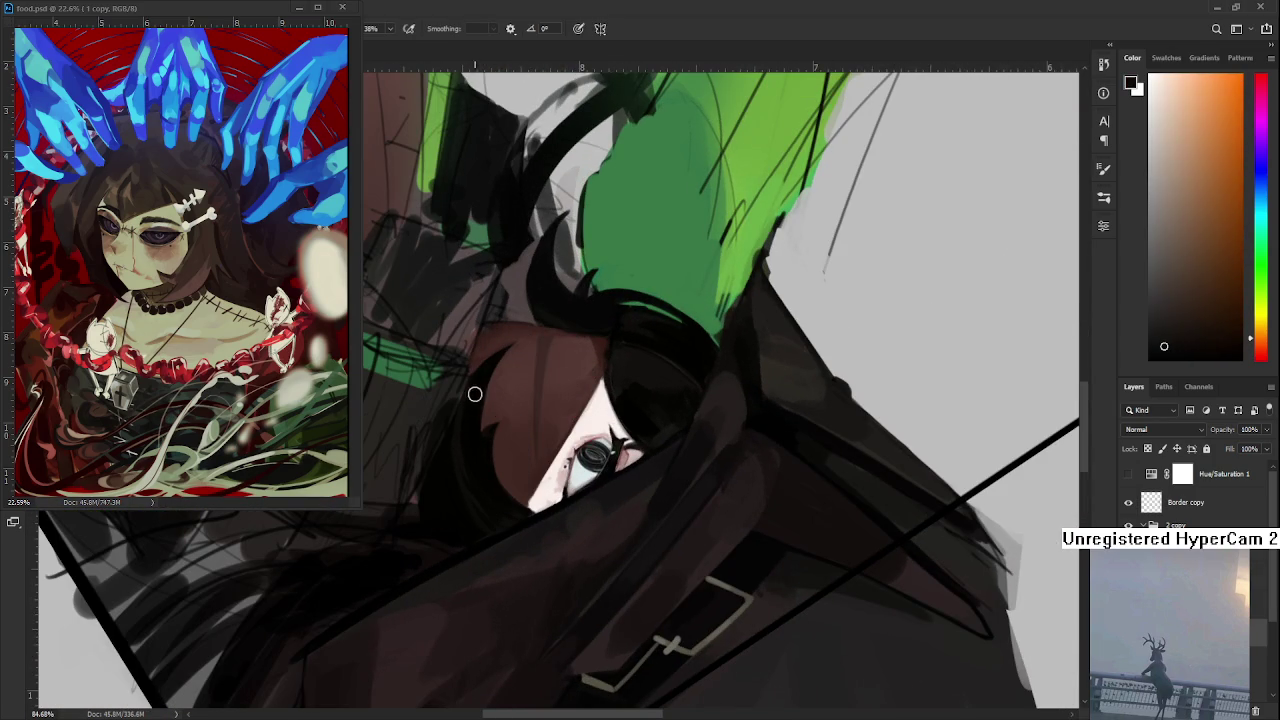
scroll(495, 410, "left", 1)
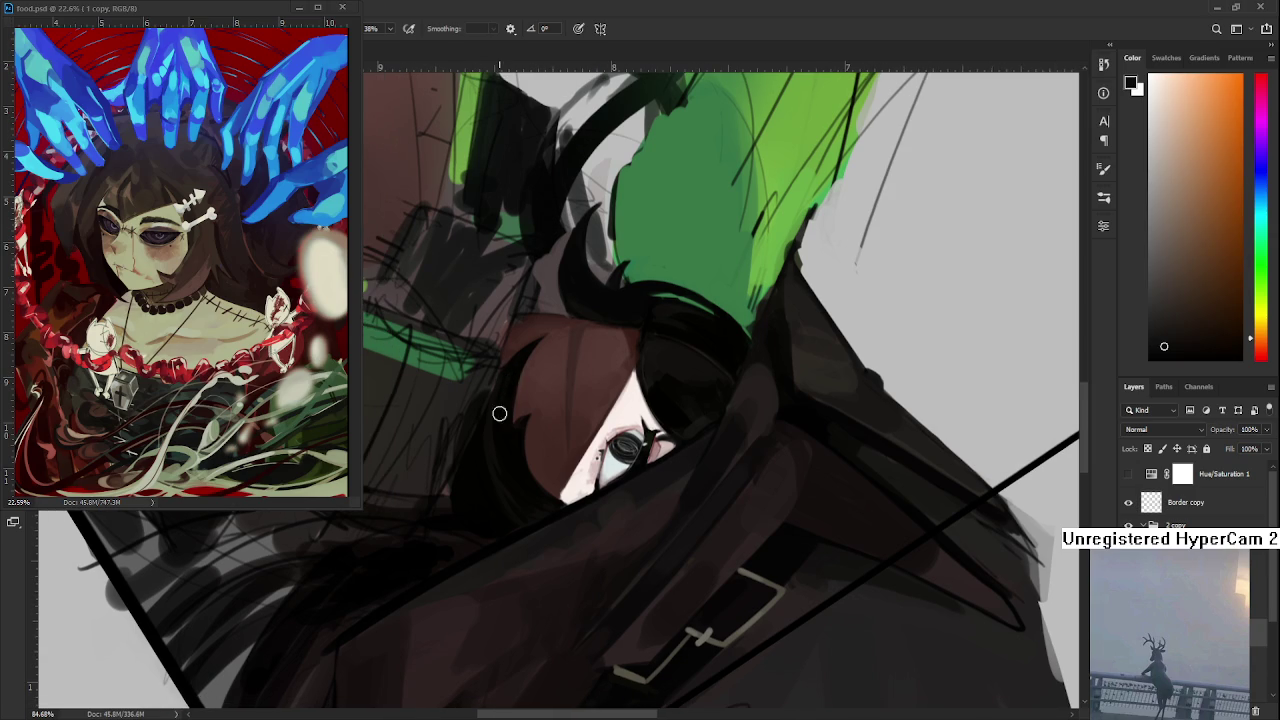
left_click(478, 500, "alt")
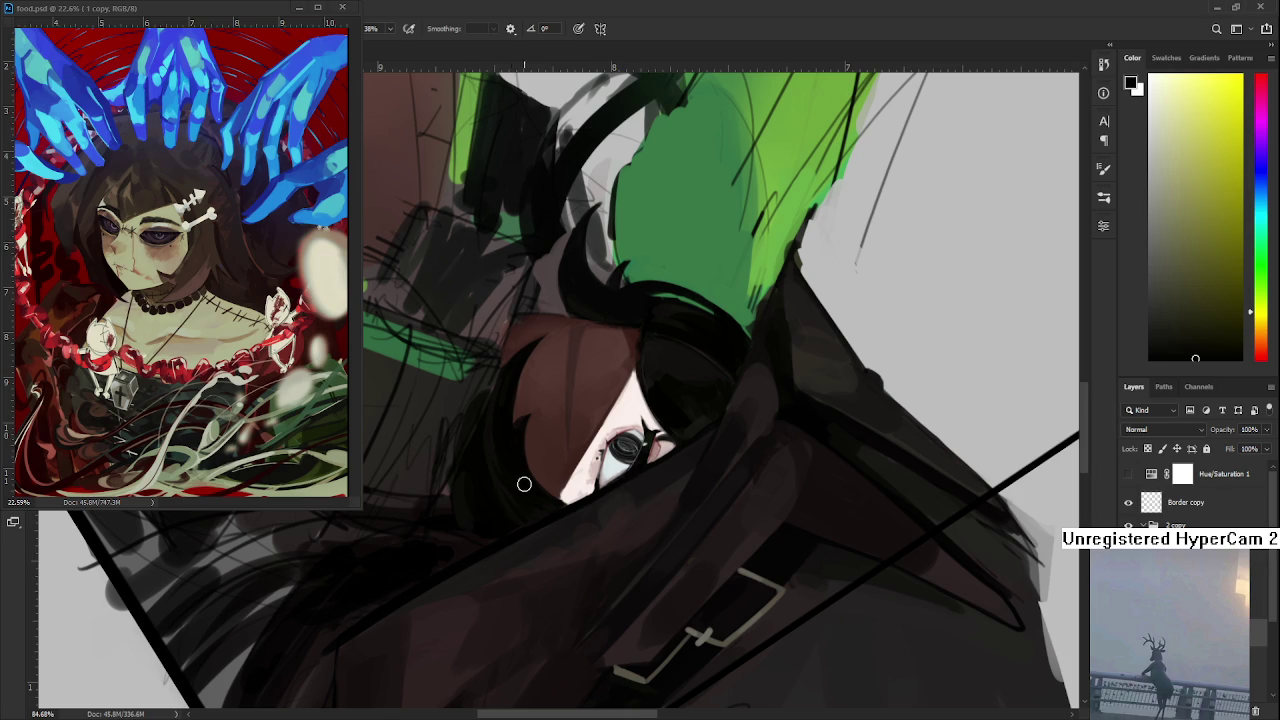
Step: Sample a series of dark reddish-brown and near-black tones from the hair around the face
left_click(490, 458, "alt")
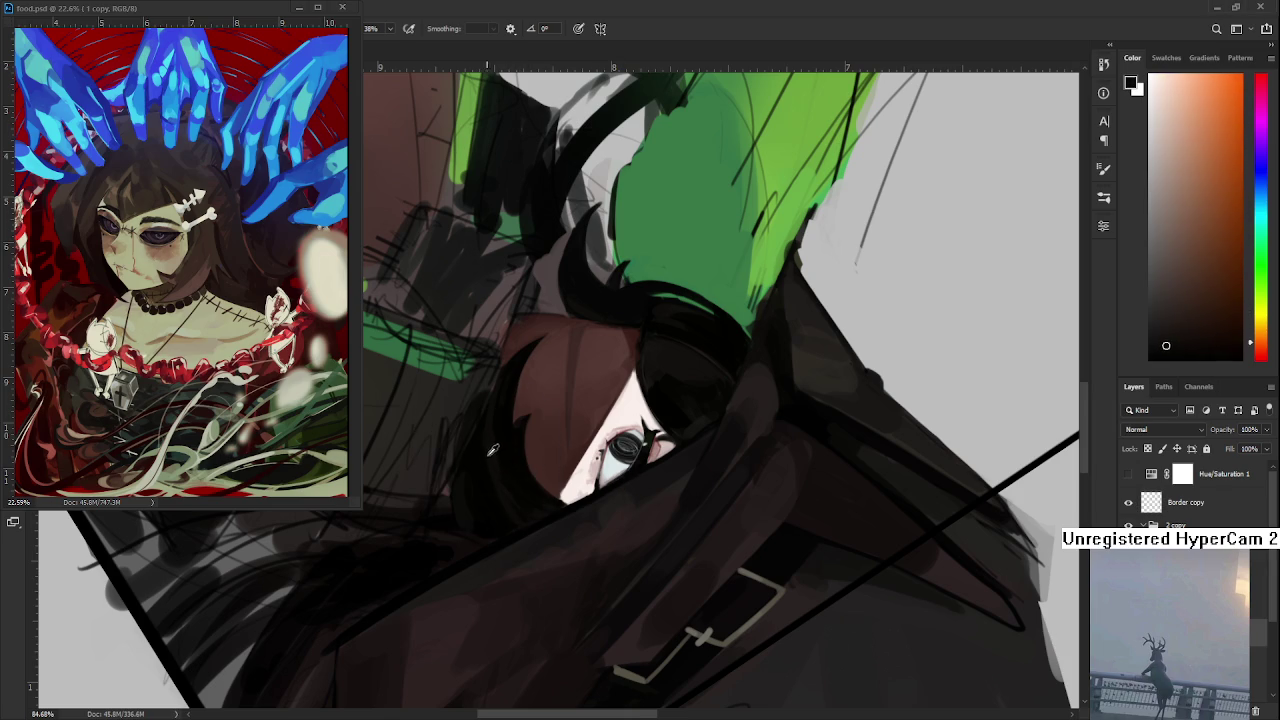
left_click(506, 461, "alt")
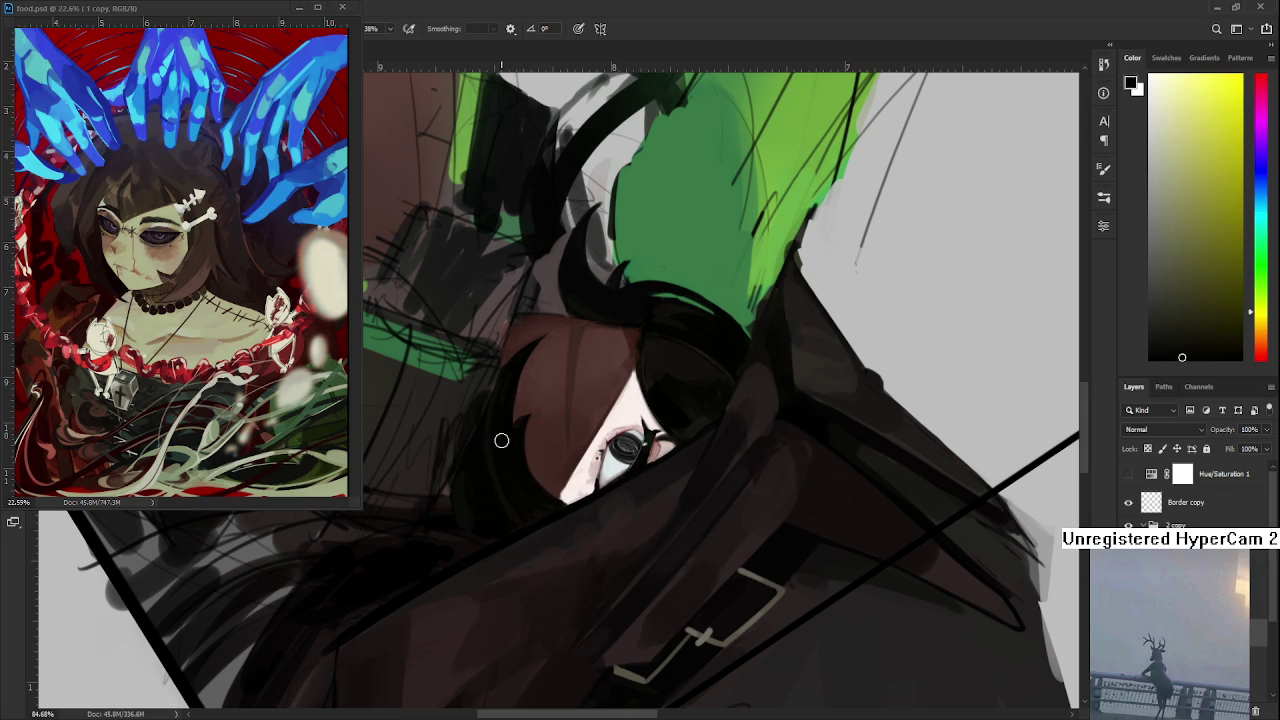
left_click(505, 486, "alt")
left_click(505, 452, "alt")
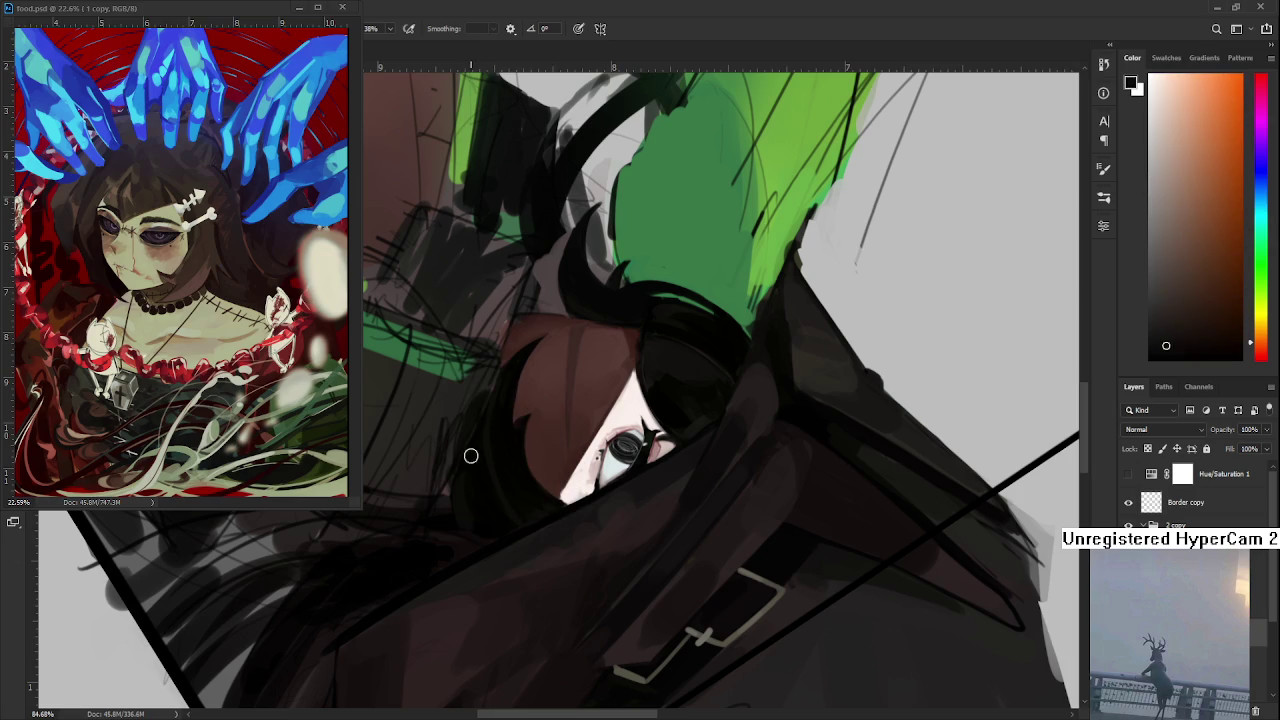
left_click(509, 479, "alt")
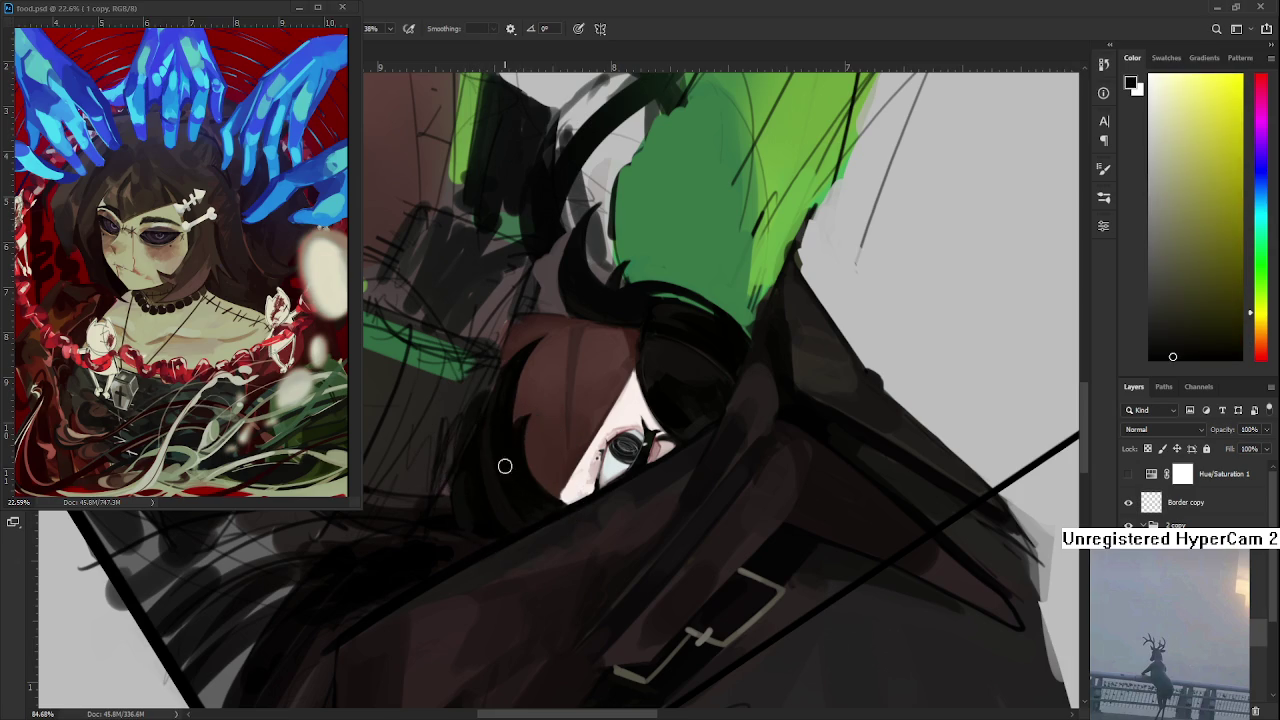
left_click(490, 458, "alt")
left_click(480, 452, "alt")
left_click(496, 431, "alt")
left_click(503, 505, "alt")
left_click(523, 492, "alt")
Step: Rotate and shift the view across the hair, picking orange-brown, dark olive and dark brown tones
left_click_drag(560, 457, 476, 417)
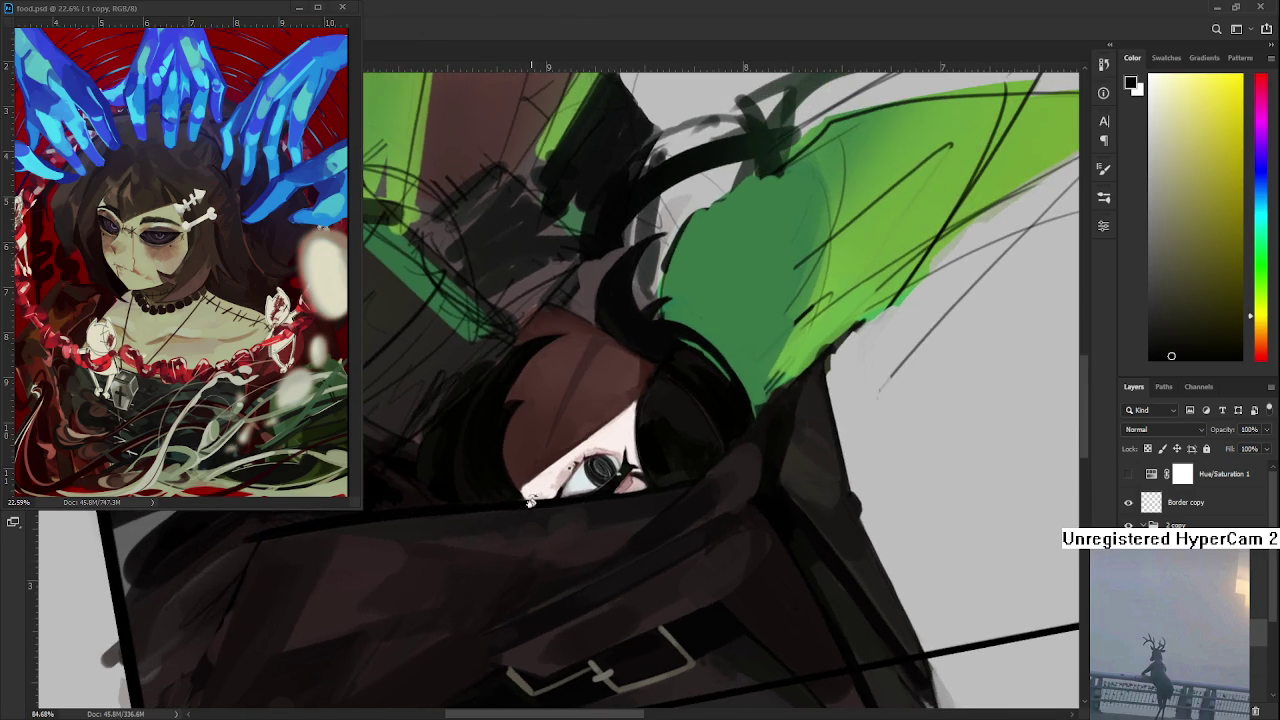
left_click(463, 476, "alt")
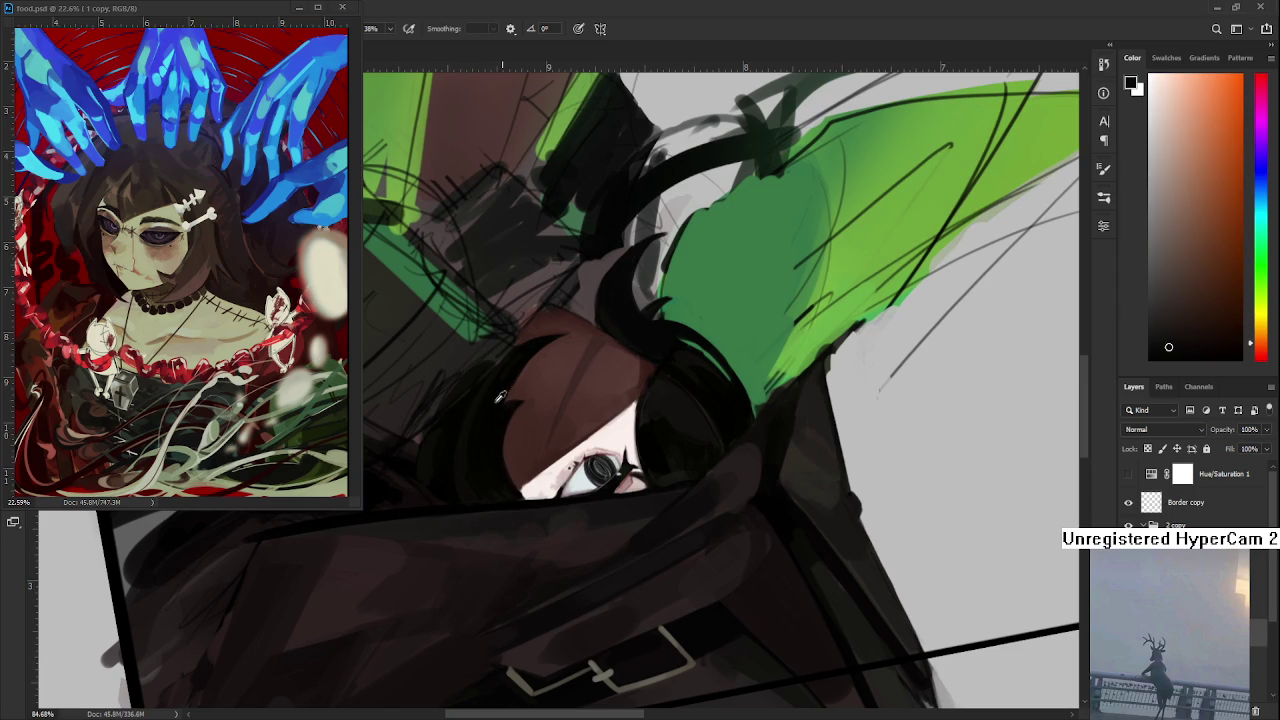
left_click(513, 368, "alt")
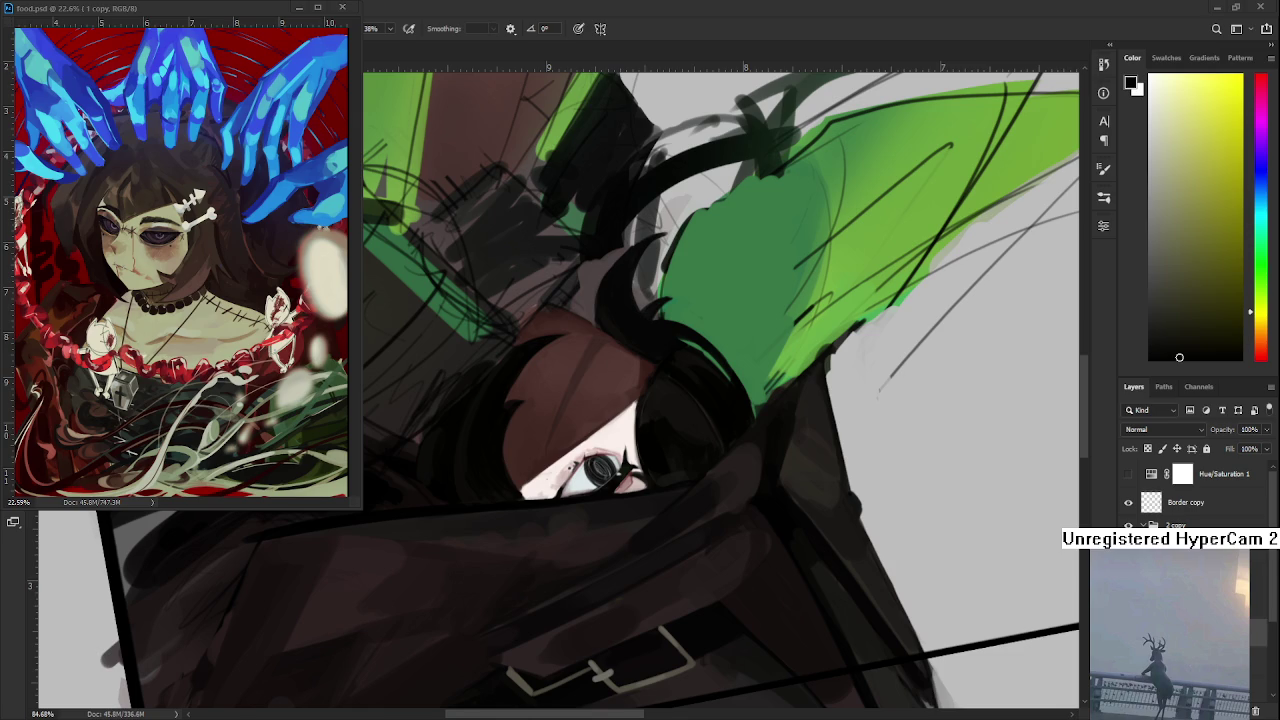
left_click_drag(497, 456, 614, 553)
left_click(571, 535, "alt")
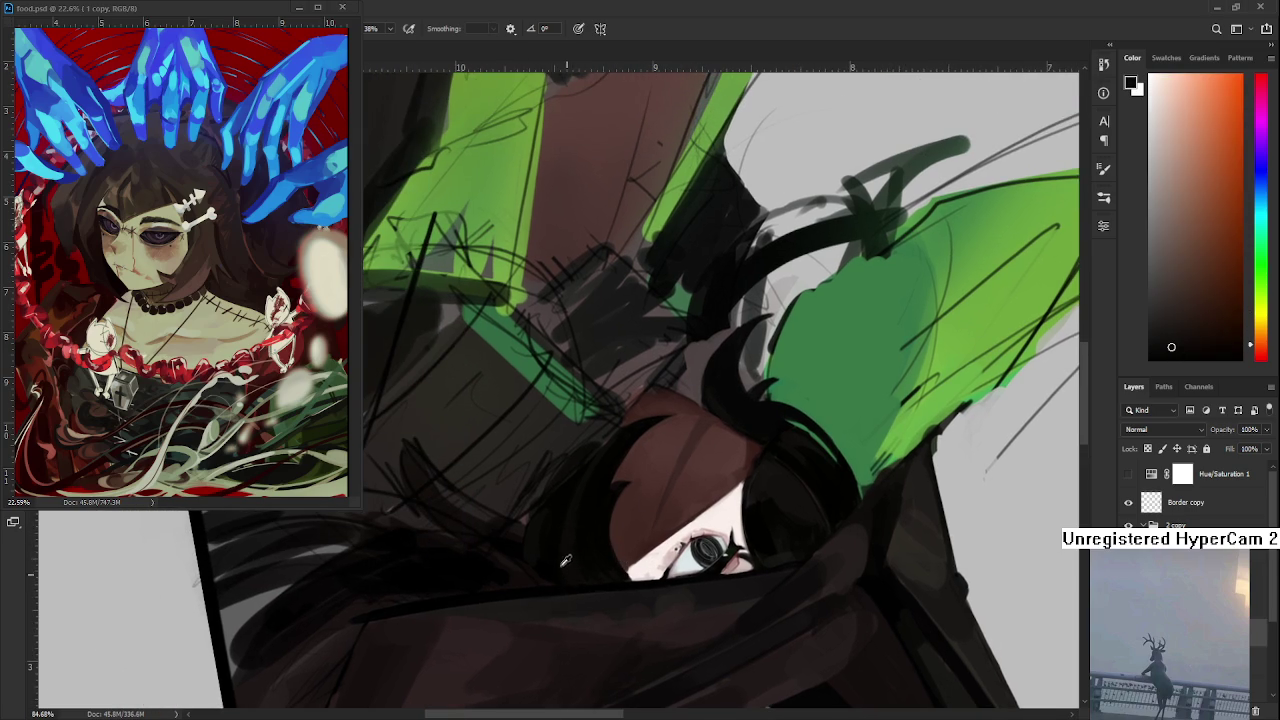
Step: Sample dark hair colours and a dark yellowish tone beside the eye
left_click(556, 534, "alt")
left_click(573, 525, "alt")
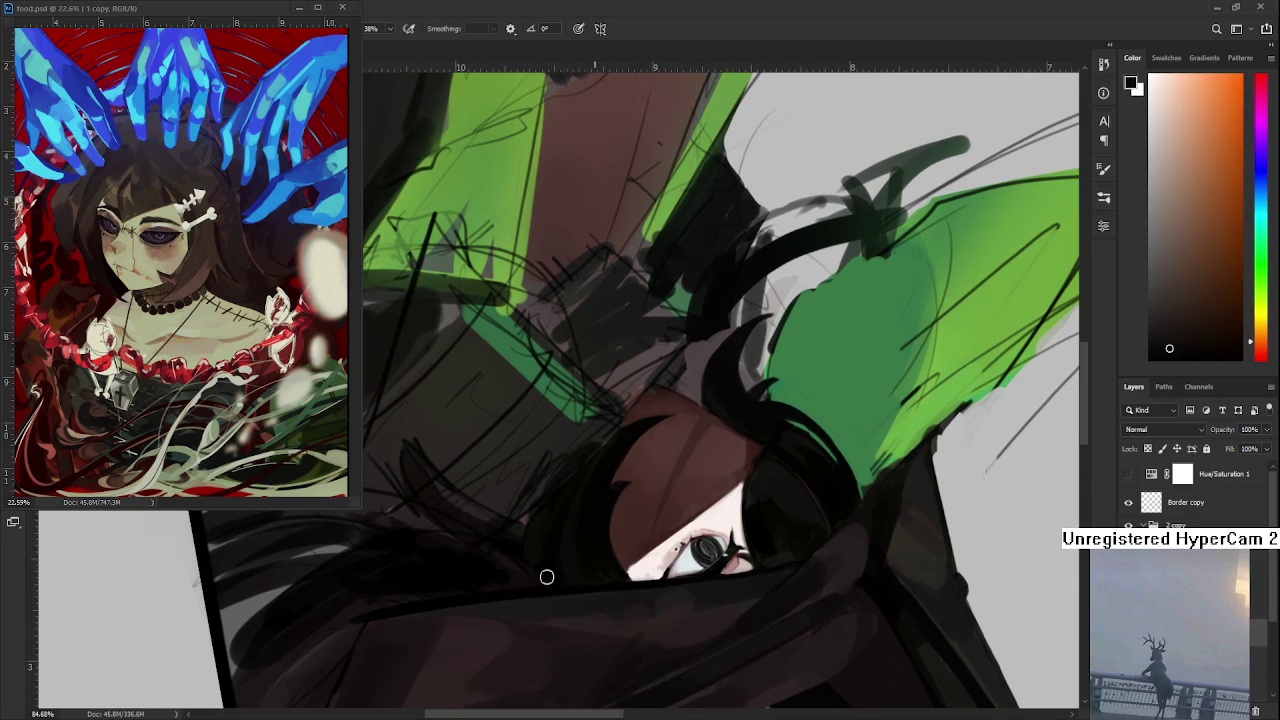
left_click(553, 546, "alt")
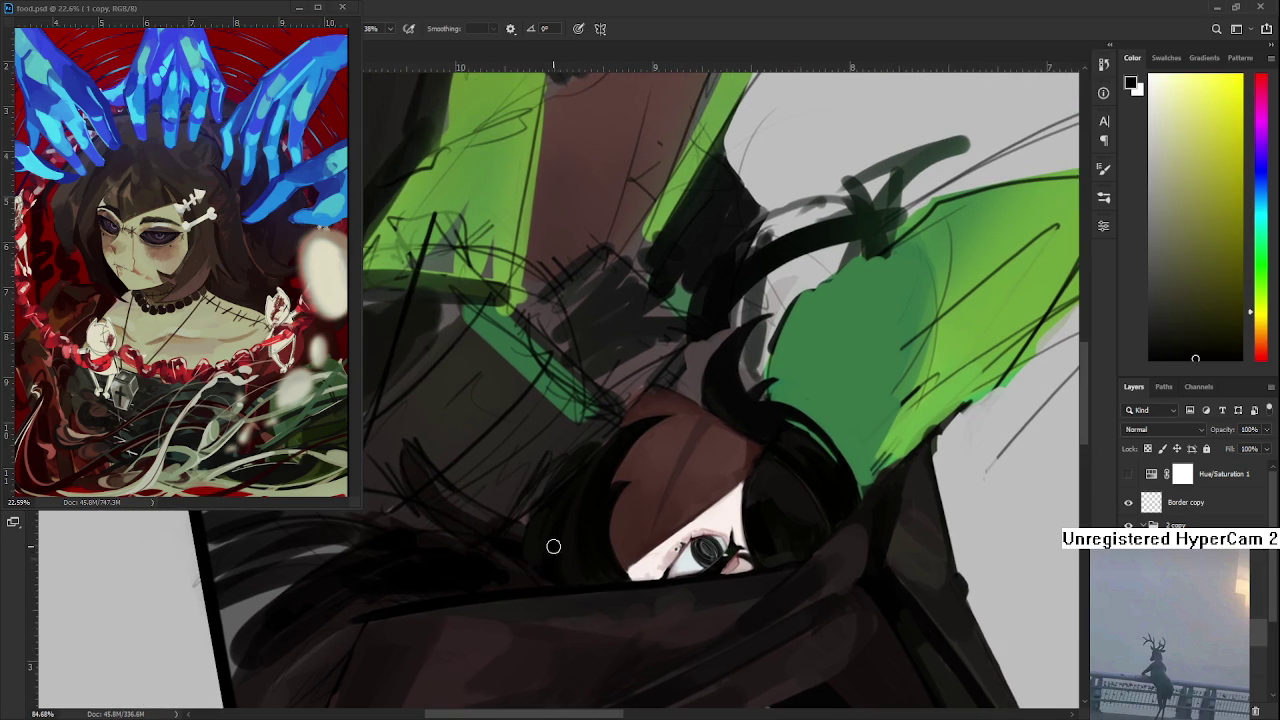
left_click(560, 495, "alt")
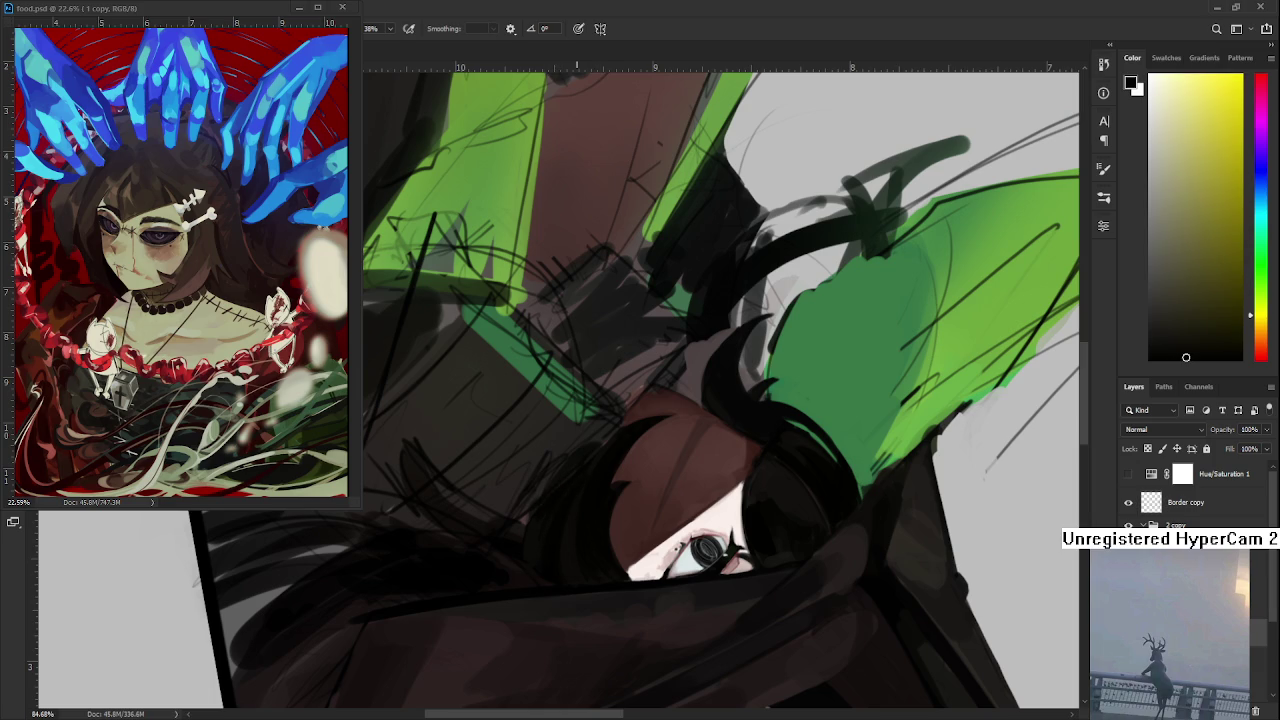
Step: Zoom closely on the eye, shrink the brush, and pick dark red and near-black olive tones
mouse_move(571, 463)
left_mouse_down()
mouse_move(609, 441)
mouse_move(626, 449)
mouse_move(555, 488)
mouse_move(523, 440)
left_mouse_up()
left_click(555, 488, "alt")
key("bracketleft")
key("bracketleft")
key("bracketleft")
key("bracketleft")
key("bracketleft")
key("bracketleft")
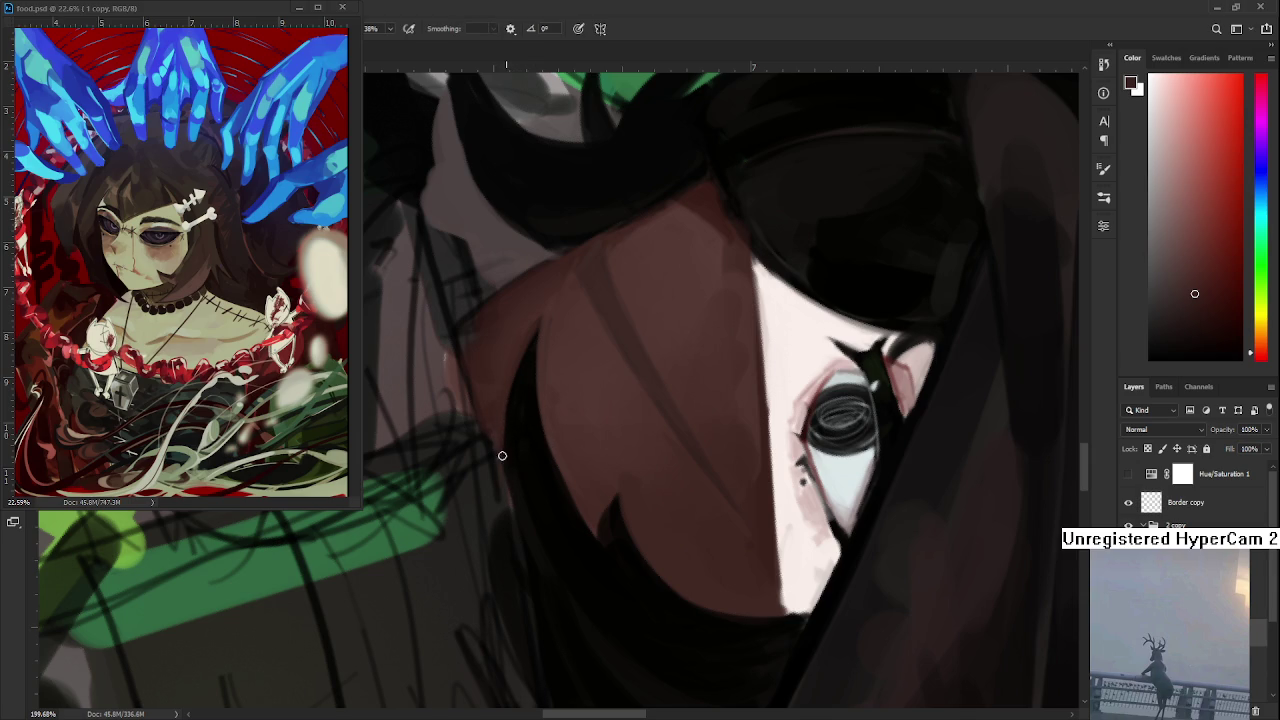
left_click(521, 463, "alt")
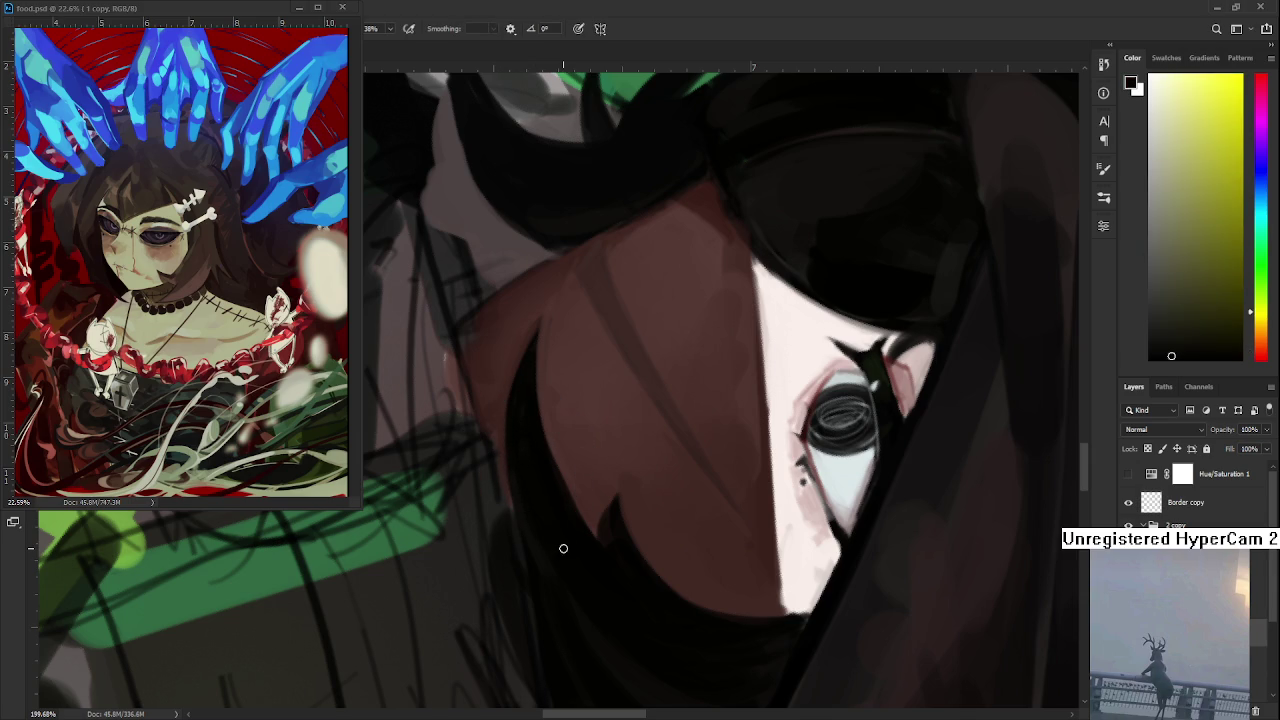
scroll(564, 549, "down", 3)
scroll(564, 549, "down", 3)
scroll(600, 500, "down", 2)
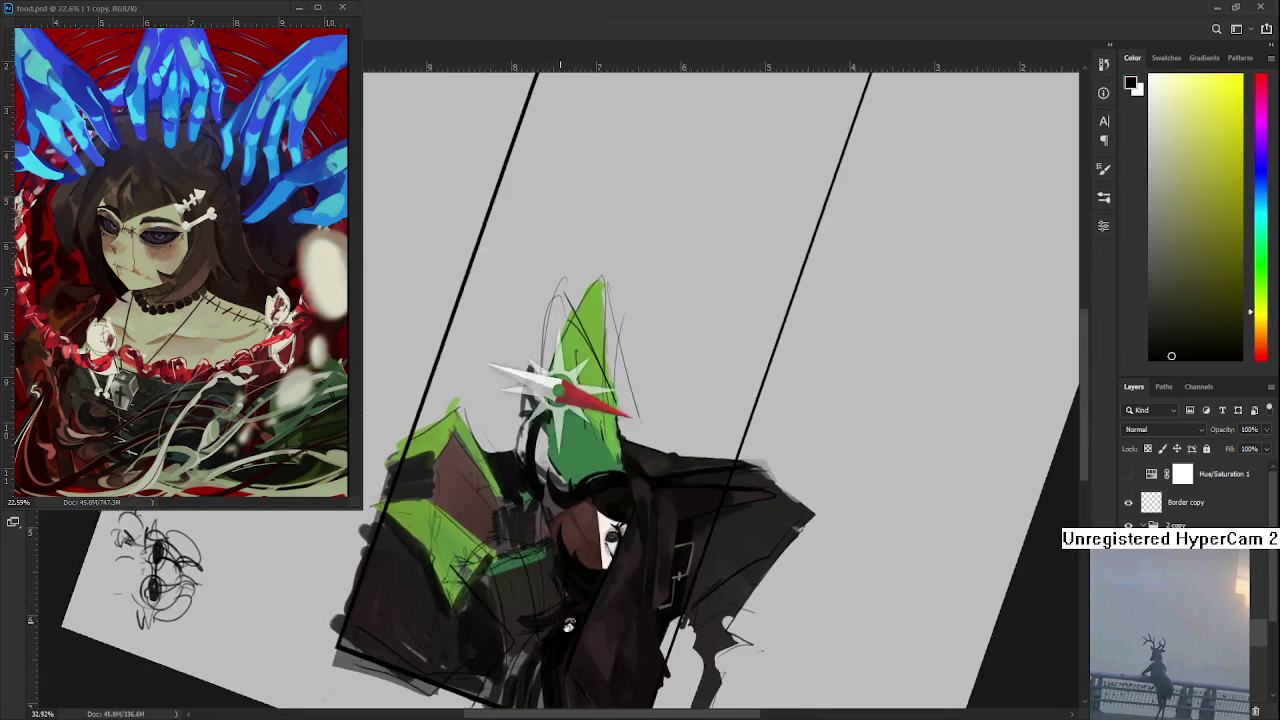
Step: Turn the canvas nearly upright, zoom in, and centre the witch's face and green sleeve
left_click_drag(727, 447, 630, 455)
scroll(630, 455, "up", 1)
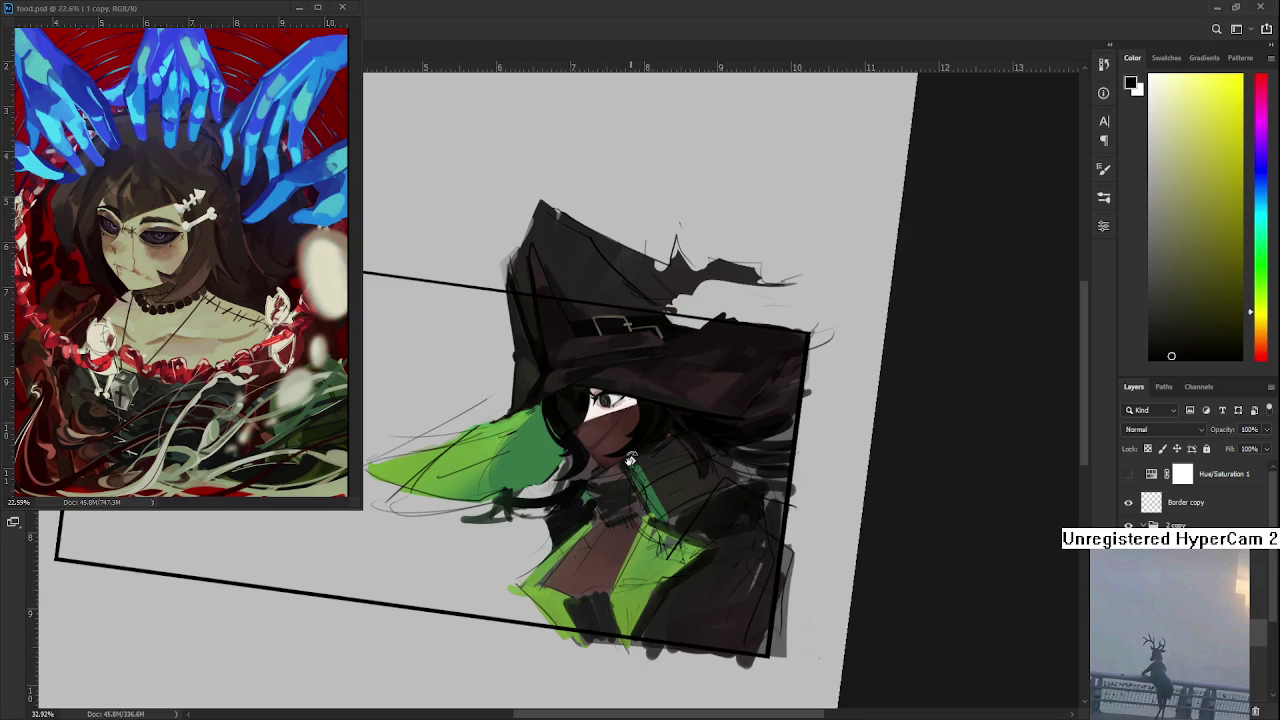
scroll(630, 455, "up", 1)
scroll(630, 455, "up", 1)
mouse_move(630, 455)
left_mouse_down()
mouse_move(416, 628)
mouse_move(571, 571)
mouse_move(670, 557)
left_mouse_up()
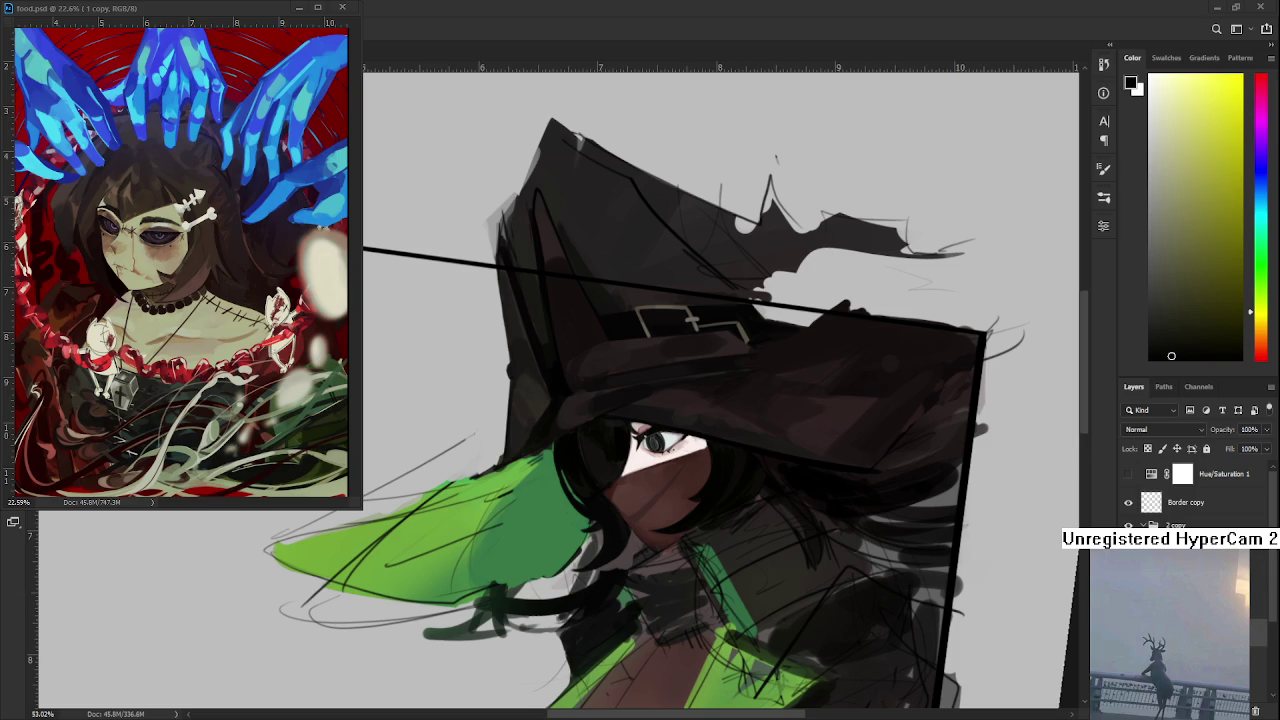
Step: Sample a lighter green from the sleeve, paint a test stroke on it, then undo it
key("b")
left_click(541, 477, "alt")
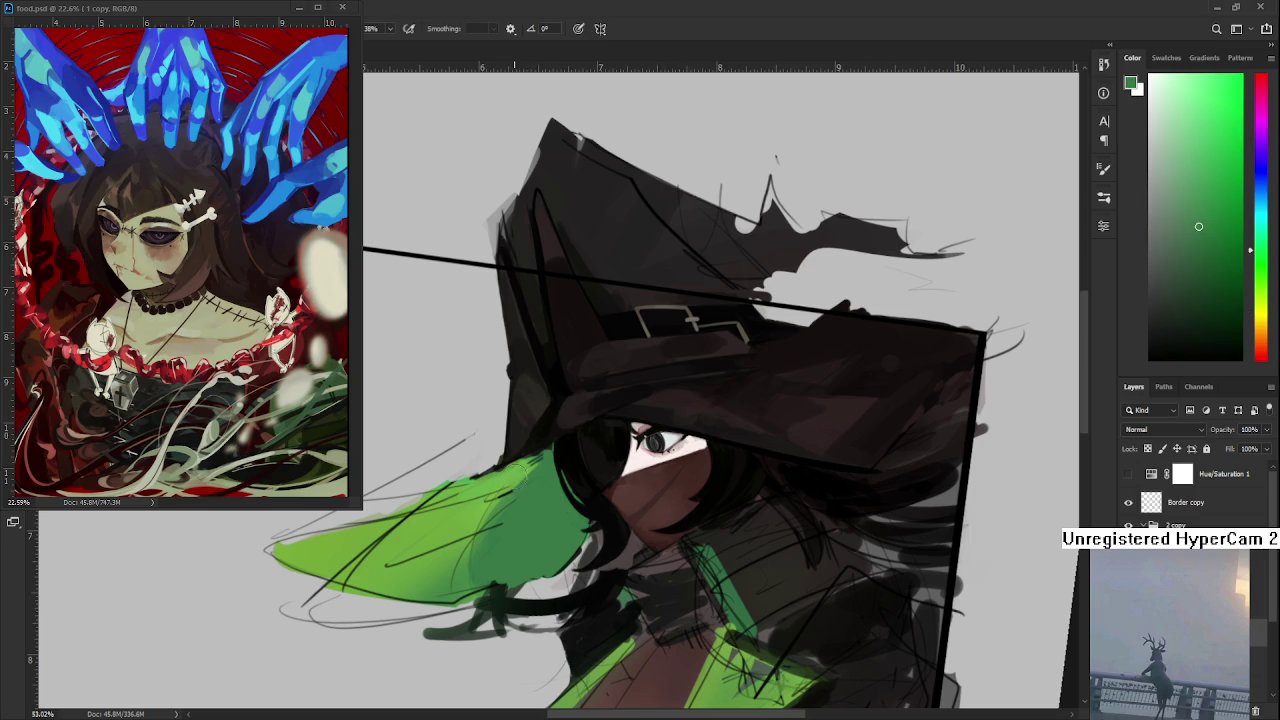
left_click(511, 474, "alt")
mouse_move(480, 556)
left_mouse_down()
mouse_move(528, 486)
mouse_move(494, 516)
mouse_move(470, 580)
left_mouse_up()
key("ctrl+z")
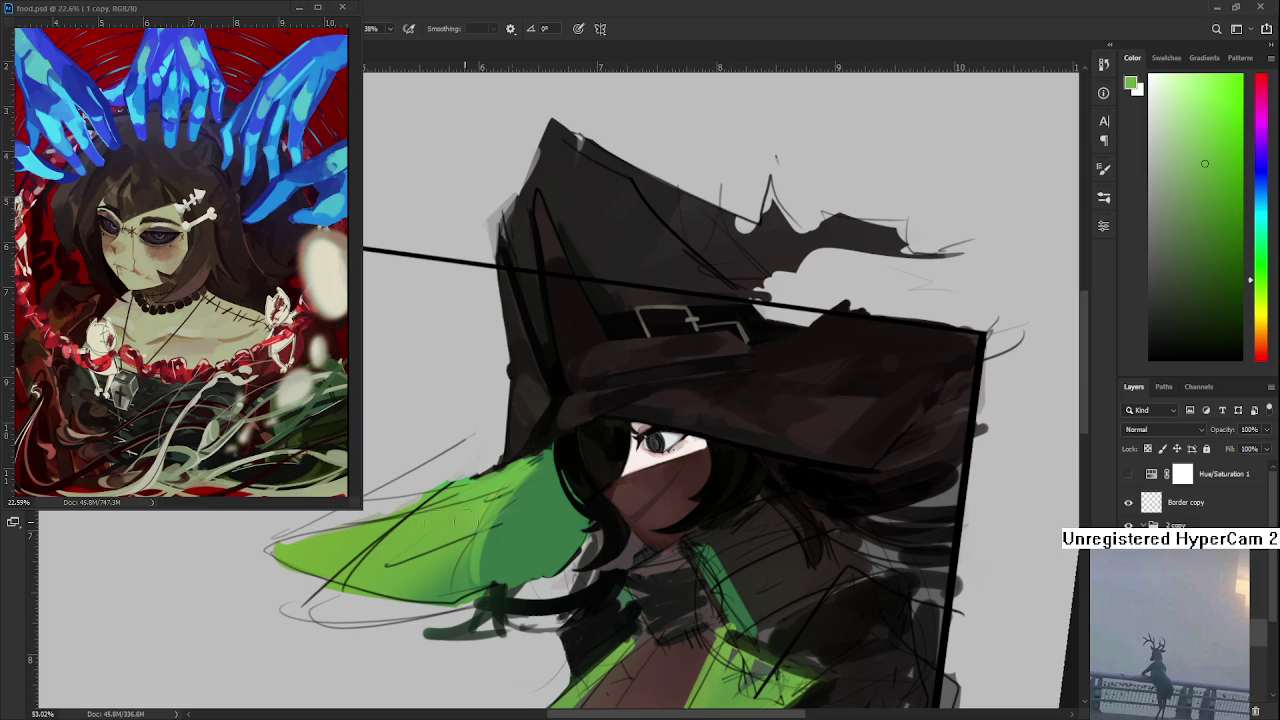
Step: Sample a darker sleeve green and fill the lower sleeve below the face with it
left_click(517, 482, "alt")
left_click(517, 472, "alt")
left_click(520, 523, "alt")
left_click(528, 520, "alt")
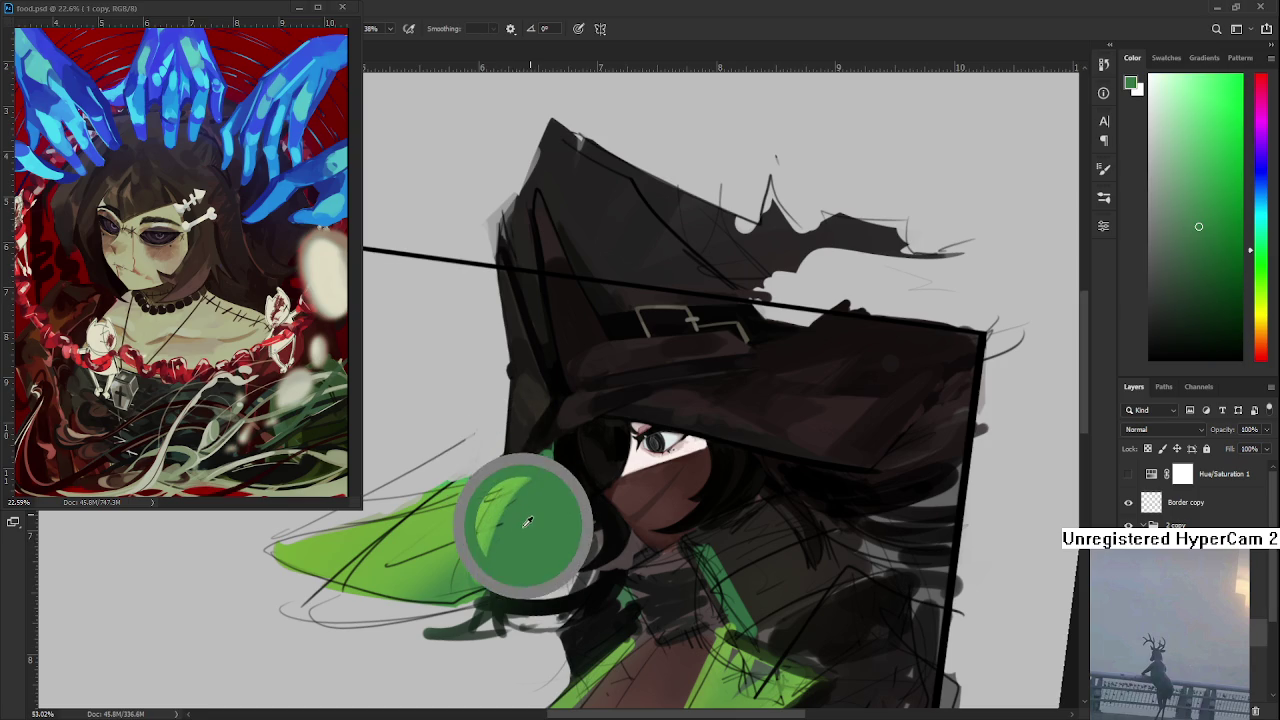
left_click(526, 520, "alt")
left_click_drag(536, 481, 491, 557)
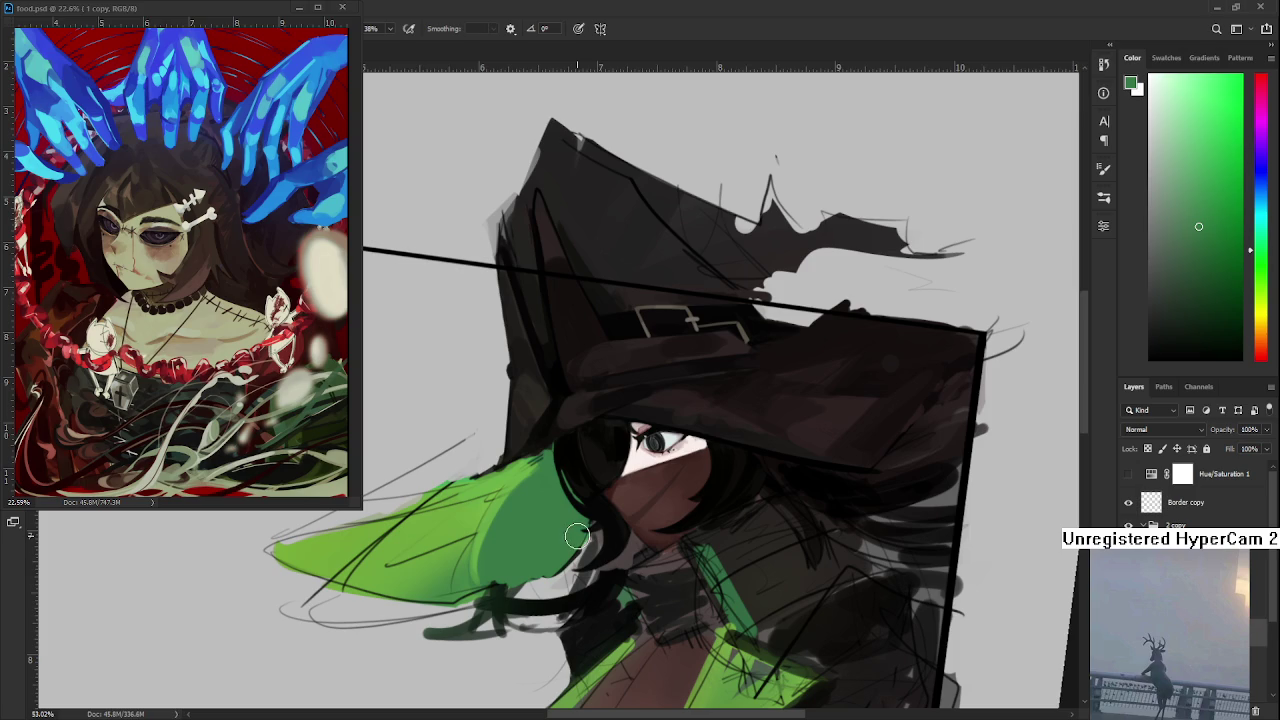
mouse_move(648, 479)
left_mouse_down()
mouse_move(590, 501)
mouse_move(685, 487)
left_mouse_up()
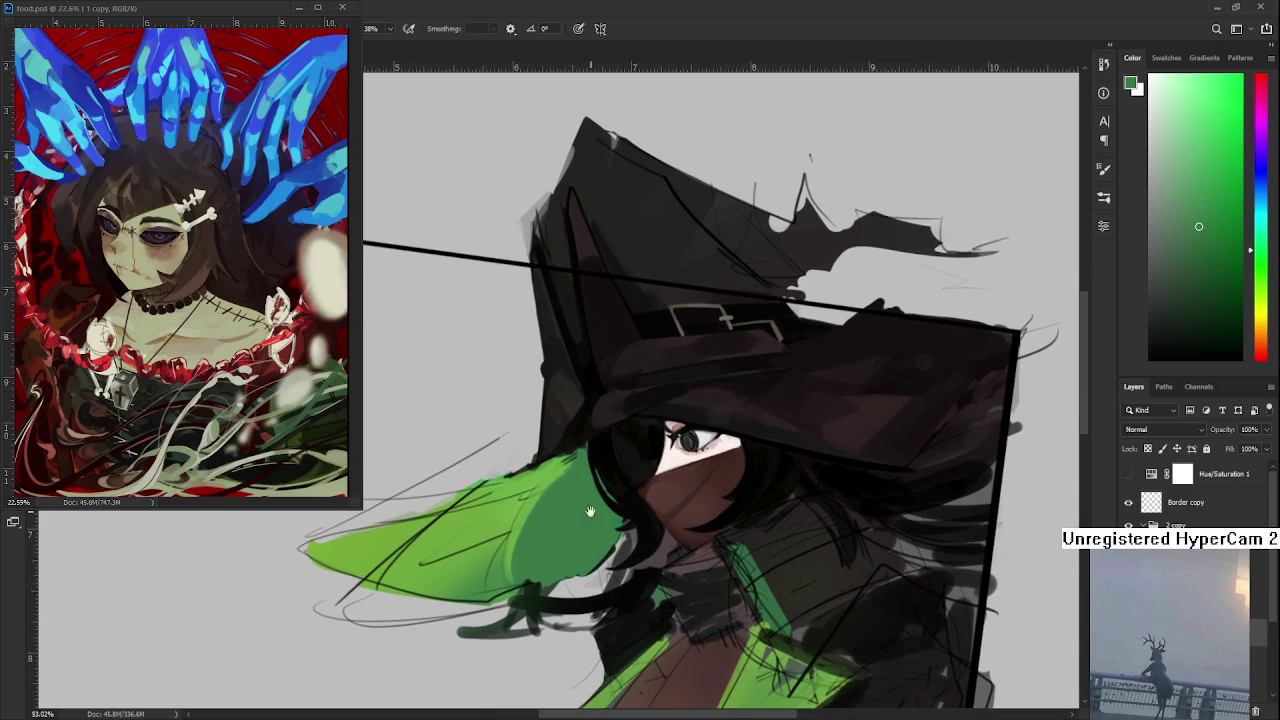
Step: Paint more dark green shading on the sleeve, then pick a lighter yellow-green and zoom out
left_click(545, 514, "alt")
left_click_drag(547, 511, 510, 568)
left_click(523, 512, "alt")
left_click(530, 500, "alt")
left_click(503, 513, "alt")
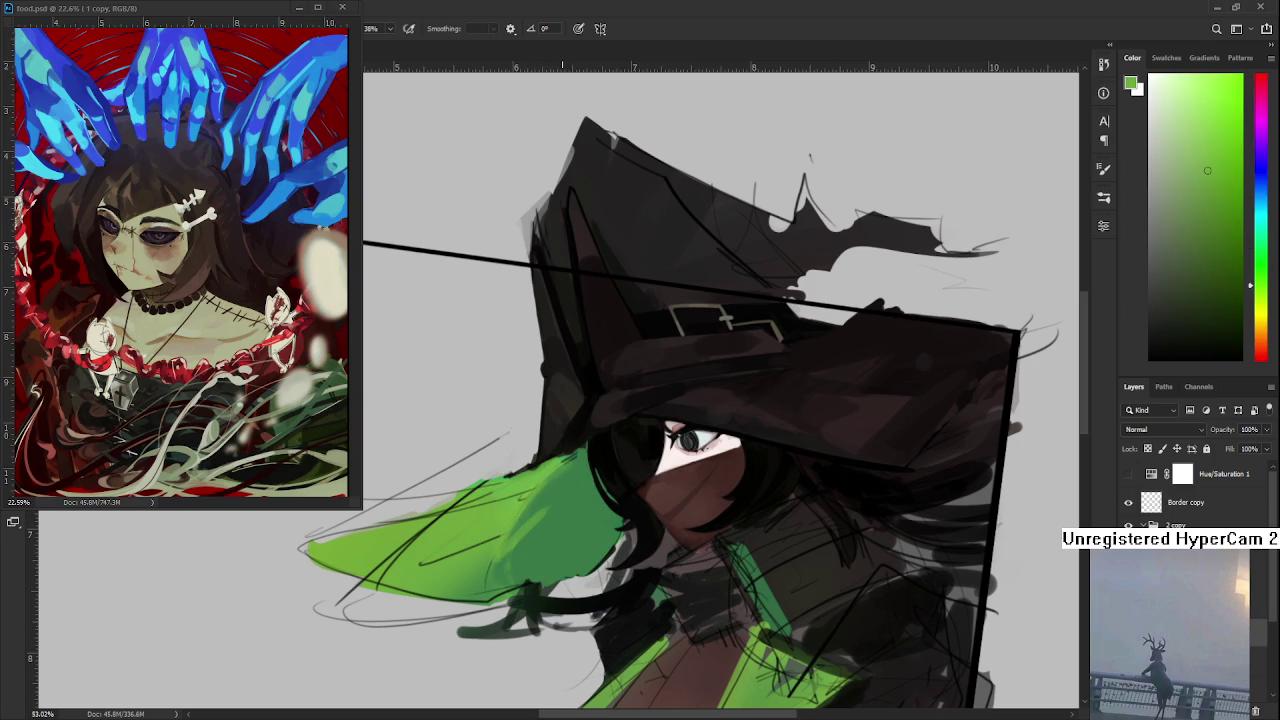
scroll(683, 513, "down", 1)
scroll(683, 513, "down", 2)
scroll(683, 513, "down", 2)
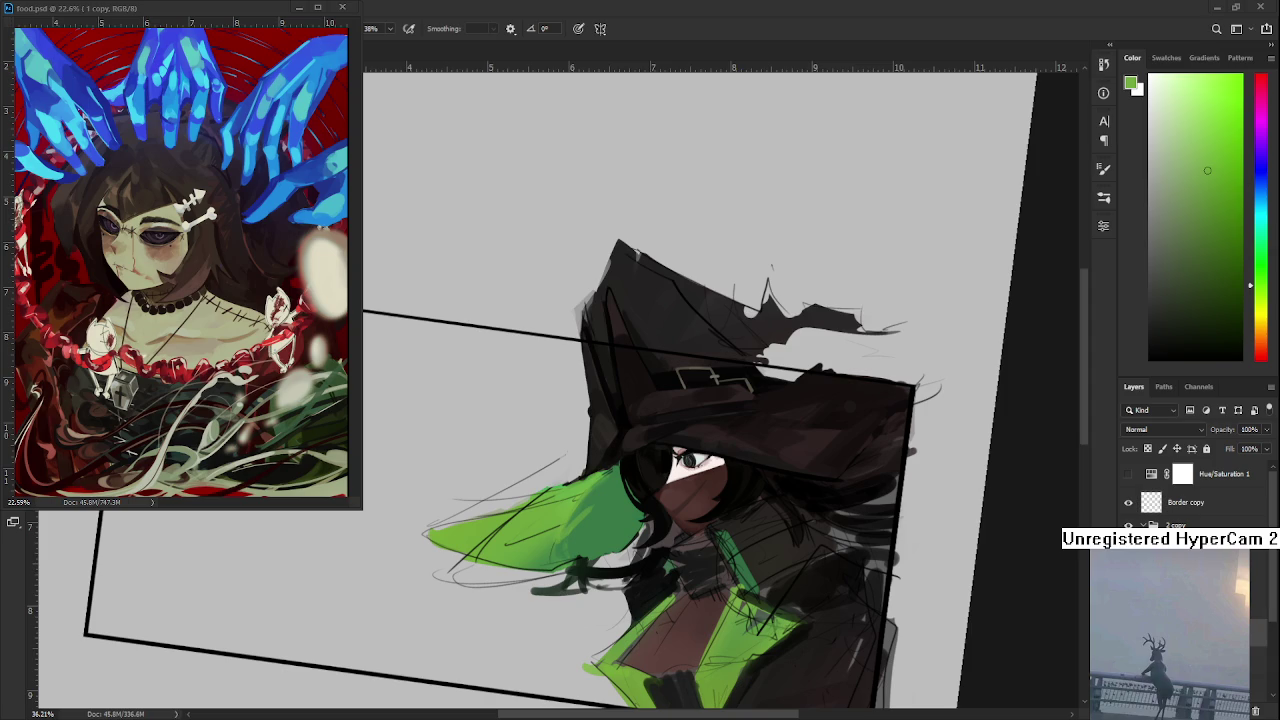
Step: Level the view, zoom out to the full framed composition, and undo the stray sketch strokes
scroll(712, 554, "down", 3)
left_click_drag(654, 609, 850, 638)
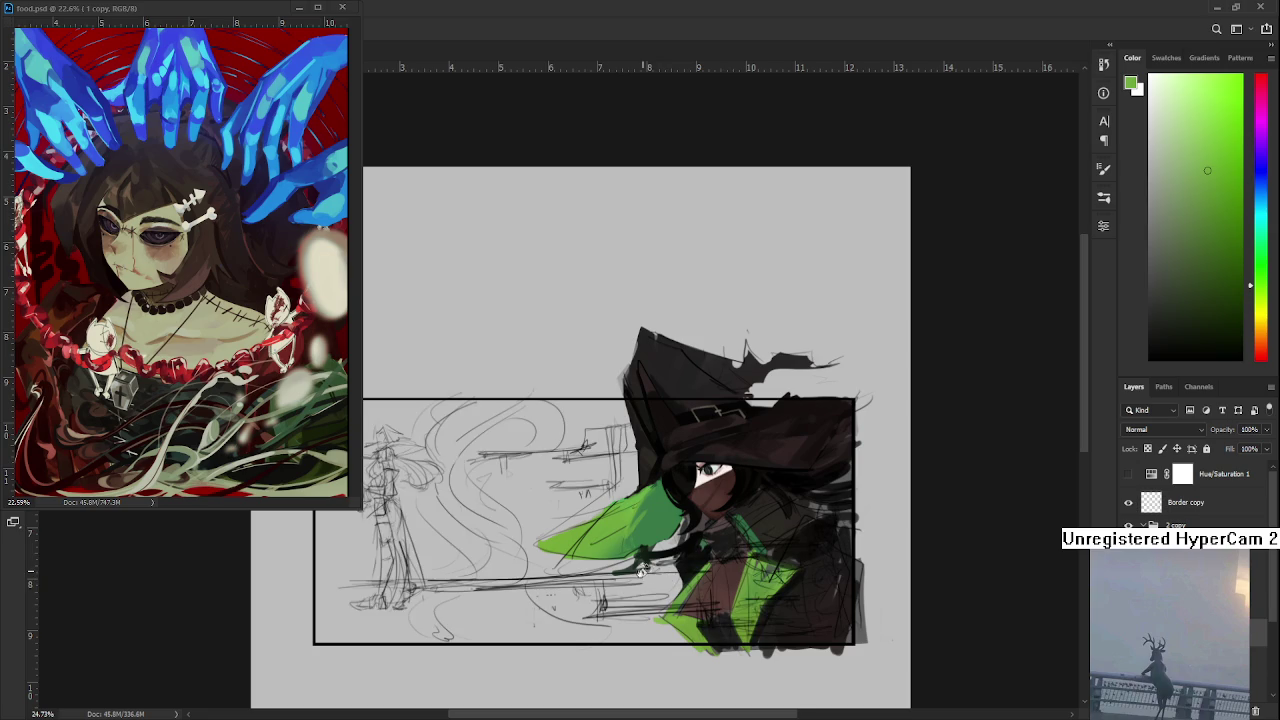
scroll(675, 595, "down", 2)
scroll(675, 595, "down", 2)
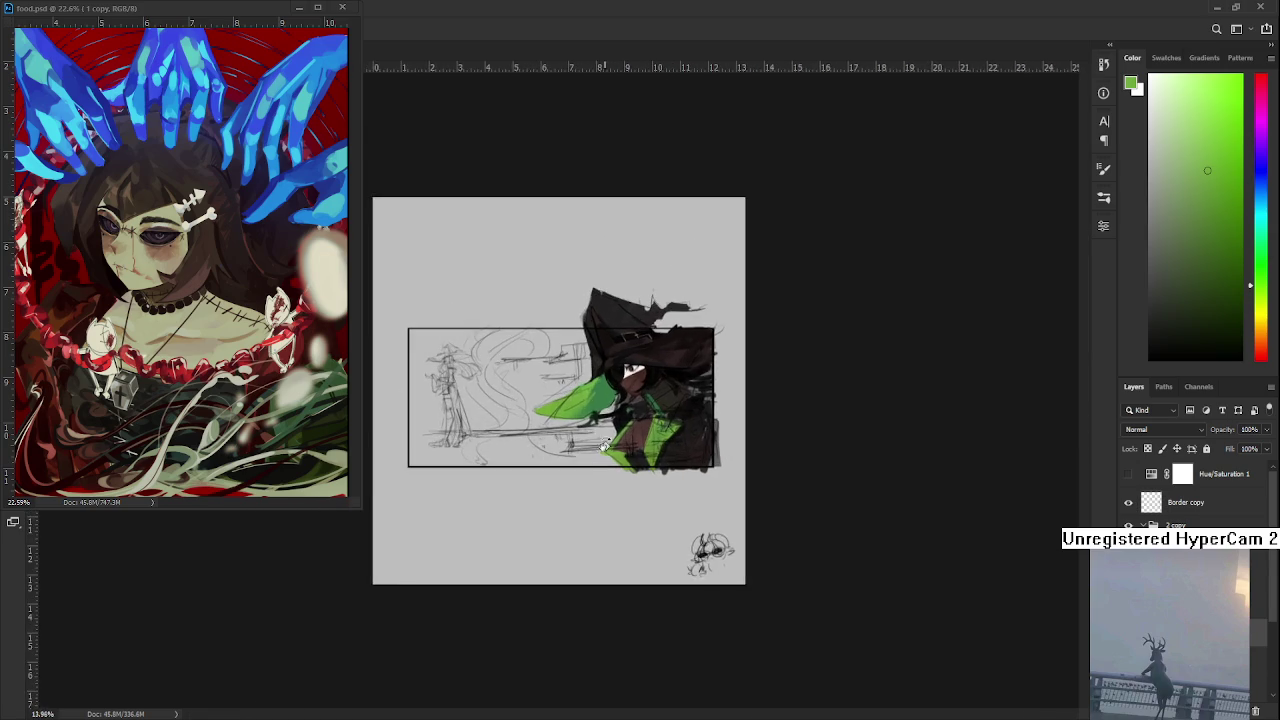
scroll(590, 437, "up", 1)
scroll(590, 437, "up", 2)
left_click_drag(590, 437, 607, 502)
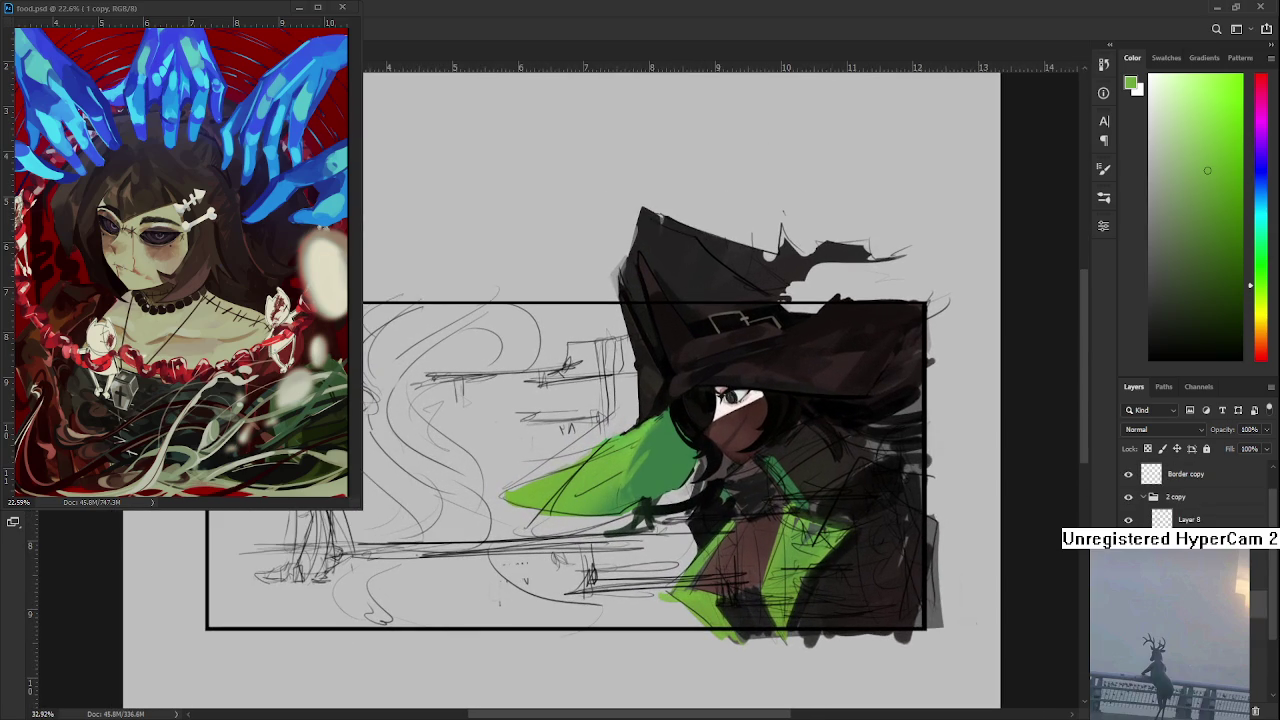
key("ctrl+z")
scroll(760, 550, "down", 2)
scroll(760, 550, "down", 1)
scroll(692, 442, "up", 2)
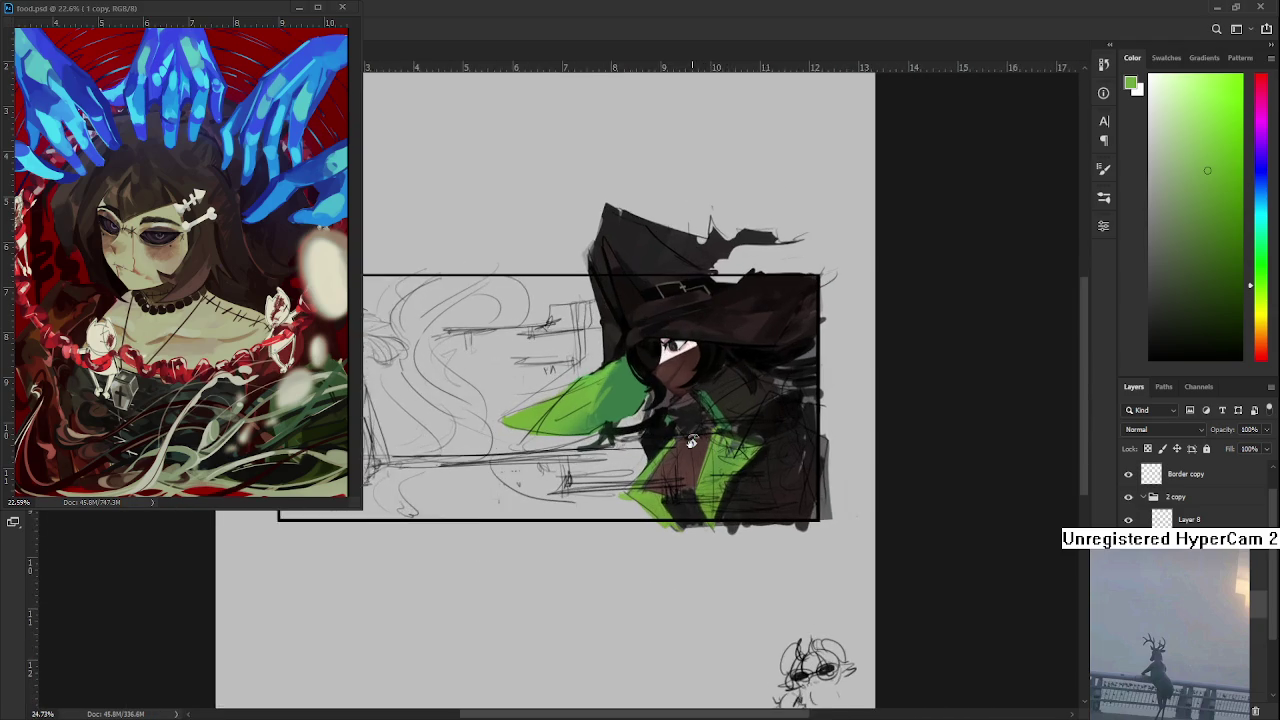
scroll(692, 442, "up", 1)
scroll(692, 442, "up", 1)
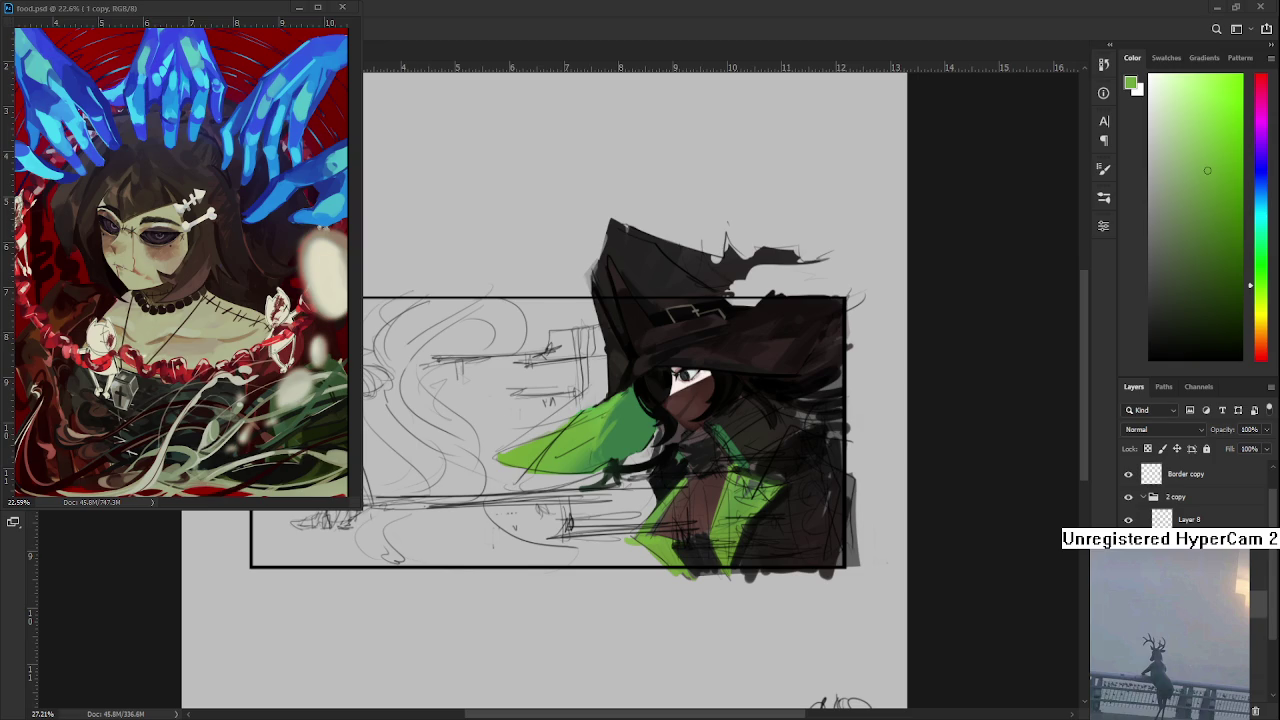
left_click_drag(600, 612, 597, 500)
Step: Reset to black and sketch the outline and ears of a small new head beside the doodle
scroll(691, 634, "up", 3)
key("d")
key("b")
left_click_drag(628, 479, 615, 557)
key("ctrl+z")
key("ctrl+z")
mouse_move(635, 510)
left_mouse_down()
mouse_move(624, 558)
mouse_move(685, 545)
left_mouse_up()
left_click_drag(628, 563, 638, 592)
key("ctrl+z")
left_click_drag(684, 545, 689, 575)
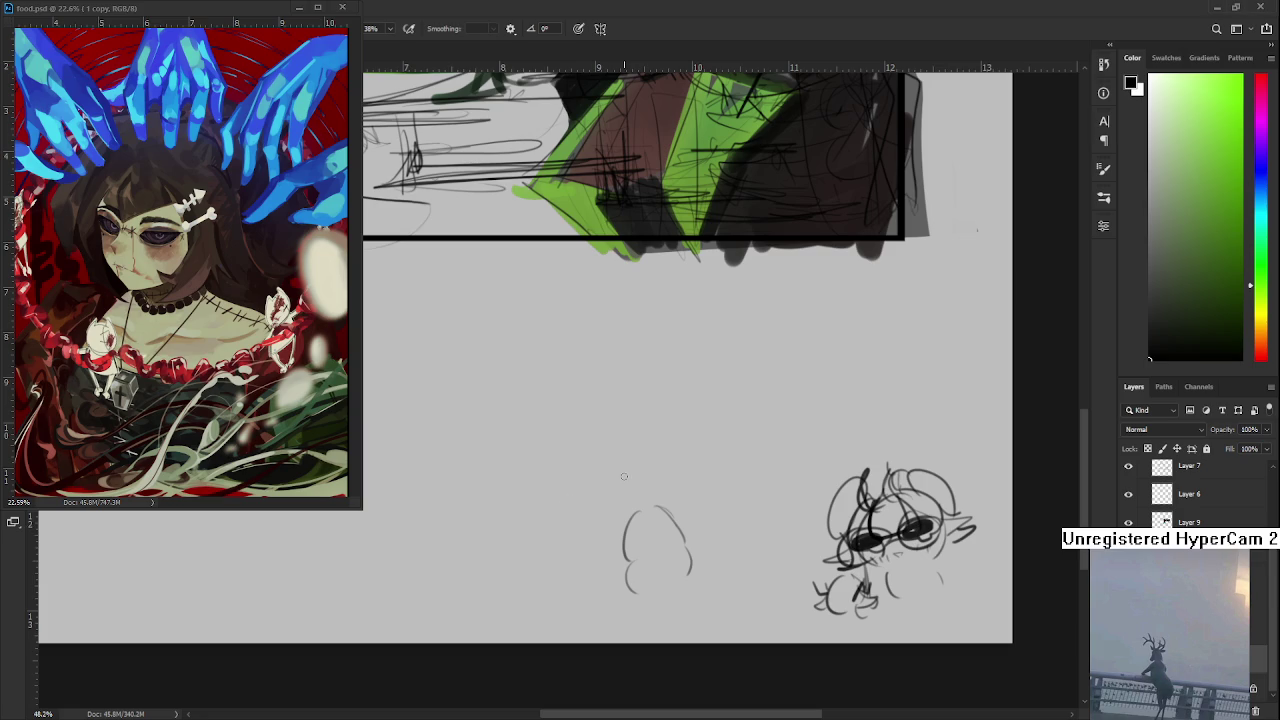
mouse_move(660, 512)
left_mouse_down()
mouse_move(704, 522)
mouse_move(643, 531)
mouse_move(627, 552)
mouse_move(678, 528)
mouse_move(664, 538)
left_mouse_up()
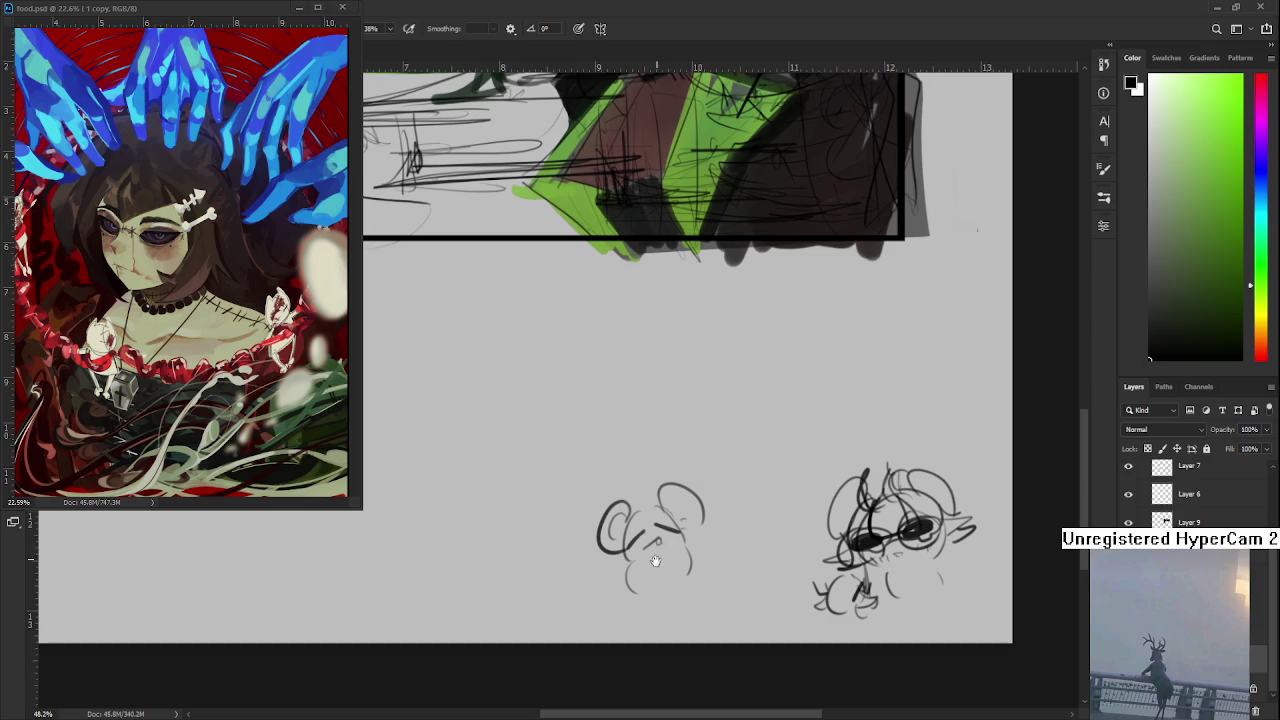
Step: Add curls to the head sketch, then rotate it upright and move it down and right
scroll(655, 554, "down", 1)
mouse_move(629, 552)
left_mouse_down()
mouse_move(612, 566)
mouse_move(632, 570)
left_mouse_up()
mouse_move(690, 530)
left_mouse_down()
mouse_move(706, 538)
mouse_move(690, 544)
left_mouse_up()
mouse_move(680, 486)
left_mouse_down()
mouse_move(682, 501)
mouse_move(641, 508)
mouse_move(655, 500)
mouse_move(637, 494)
mouse_move(620, 545)
mouse_move(647, 538)
mouse_move(487, 470)
left_mouse_up()
key("ctrl+t")
left_click_drag(690, 430, 705, 470)
mouse_move(600, 520)
left_mouse_down()
mouse_move(645, 513)
mouse_move(621, 483)
left_mouse_up()
key("Return")
Step: Hand-letter 'FIST FIGHT' above the sketch with 'WORK' below it
key("b")
left_click_drag(577, 443, 580, 456)
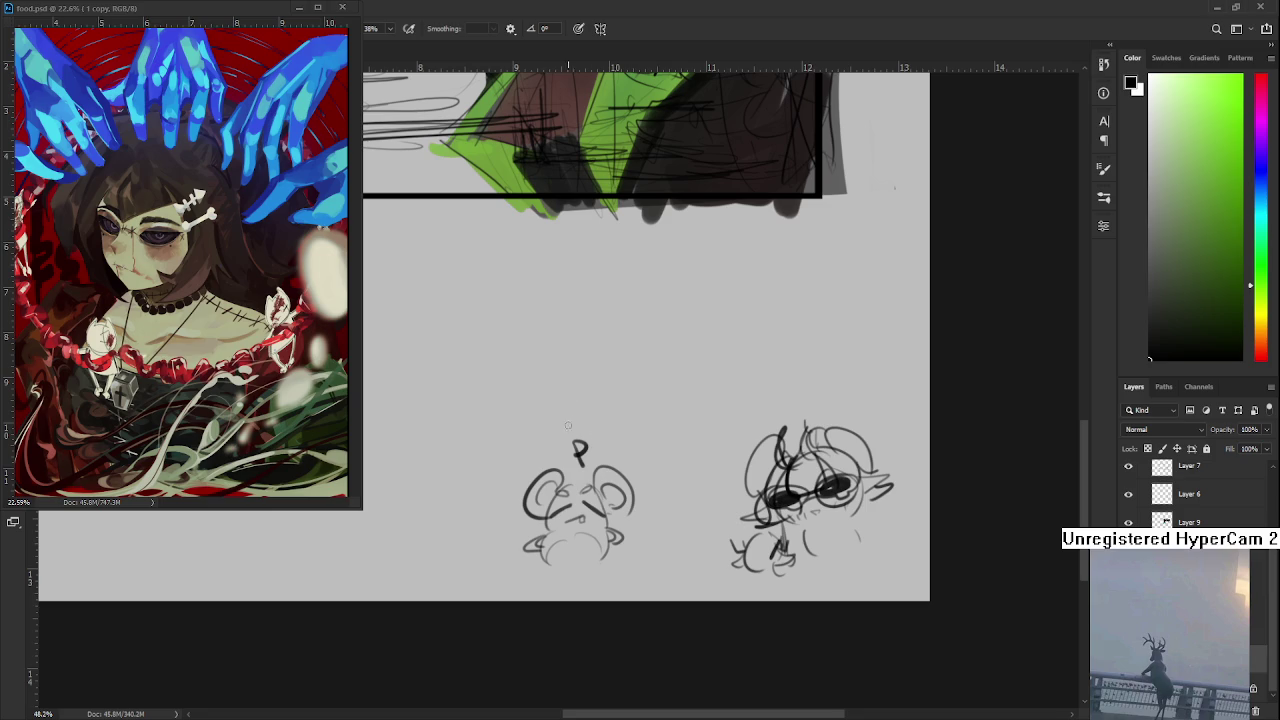
mouse_move(587, 440)
left_mouse_down()
mouse_move(610, 460)
mouse_move(630, 456)
left_mouse_up()
key("ctrl+z")
key("ctrl+z")
key("ctrl+z")
key("ctrl+z")
key("ctrl+z")
mouse_move(575, 443)
left_mouse_down()
mouse_move(592, 441)
mouse_move(588, 454)
left_mouse_up()
left_click_drag(593, 446, 616, 456)
mouse_move(609, 438)
left_mouse_down()
mouse_move(624, 436)
mouse_move(626, 460)
mouse_move(638, 440)
left_mouse_up()
left_click_drag(627, 451, 659, 454)
mouse_move(667, 436)
left_mouse_down()
mouse_move(667, 452)
mouse_move(682, 428)
mouse_move(652, 481)
mouse_move(668, 468)
left_mouse_up()
mouse_move(676, 476)
left_mouse_down()
mouse_move(684, 459)
mouse_move(692, 470)
left_mouse_up()
left_click_drag(704, 450, 704, 470)
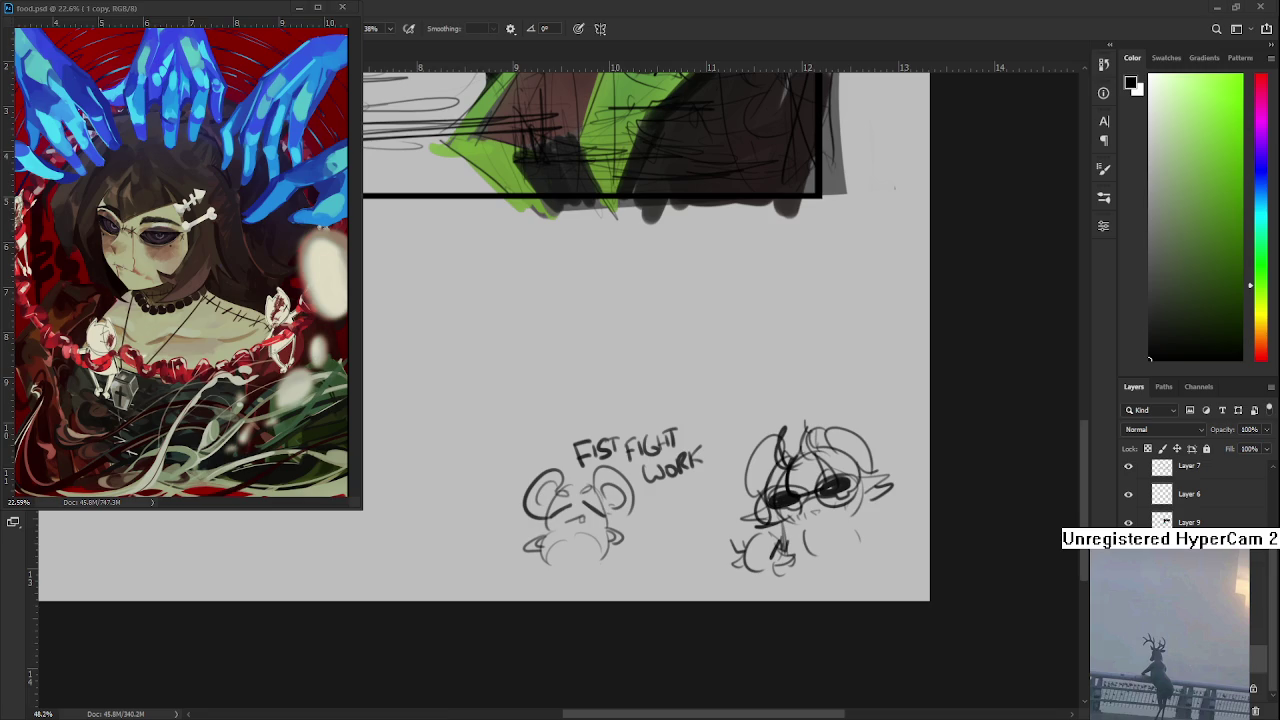
Step: Scroll the view upward from the finished WORK lettering toward the witch
scroll(497, 508, "up", 2)
Step: Scroll back to the witch and toggle Layer 9 off and on to compare the sketch beneath
scroll(497, 540, "up", 3)
scroll(497, 570, "up", 3)
scroll(497, 600, "up", 3)
scroll(497, 607, "up", 1)
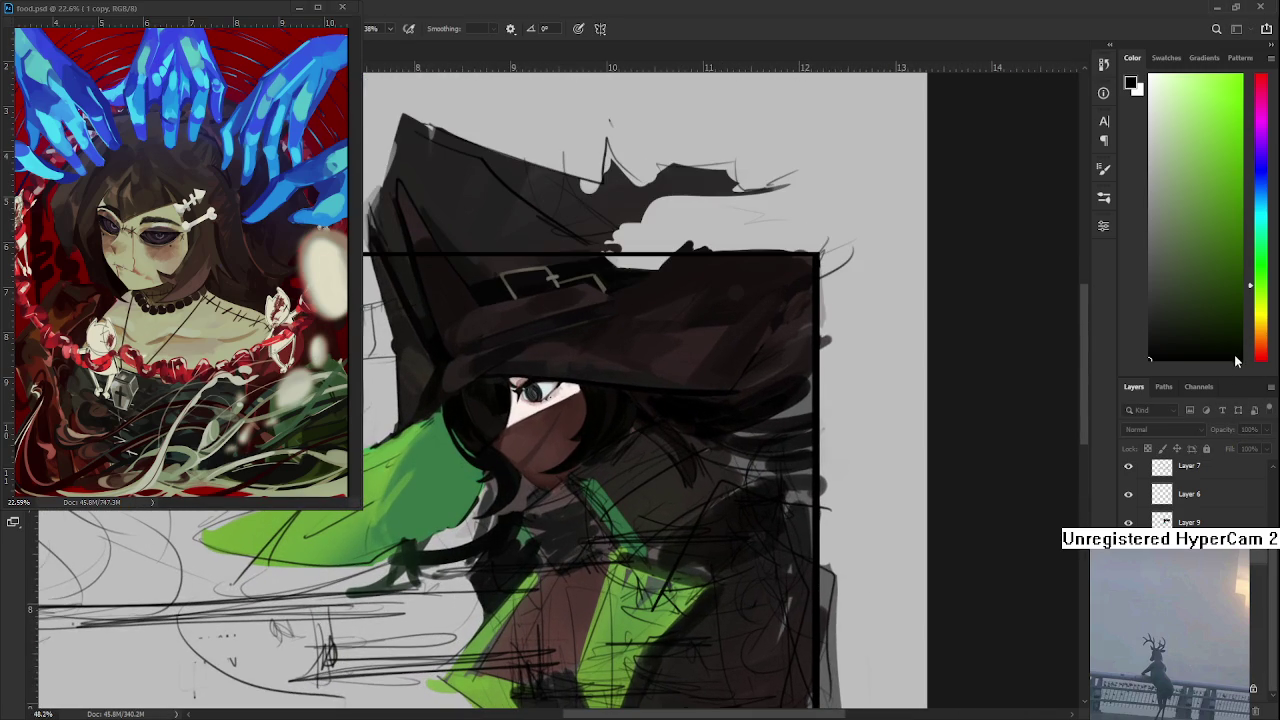
left_click(1128, 522)
left_click(1128, 522)
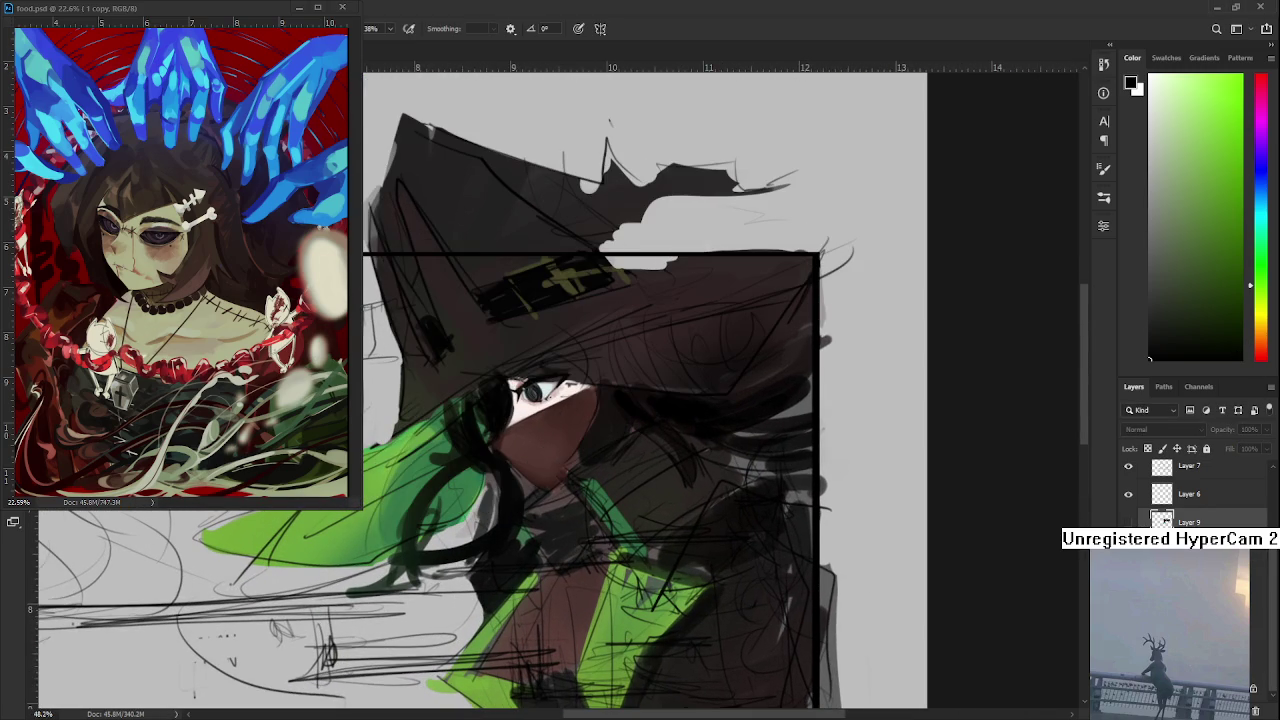
left_click(1128, 522)
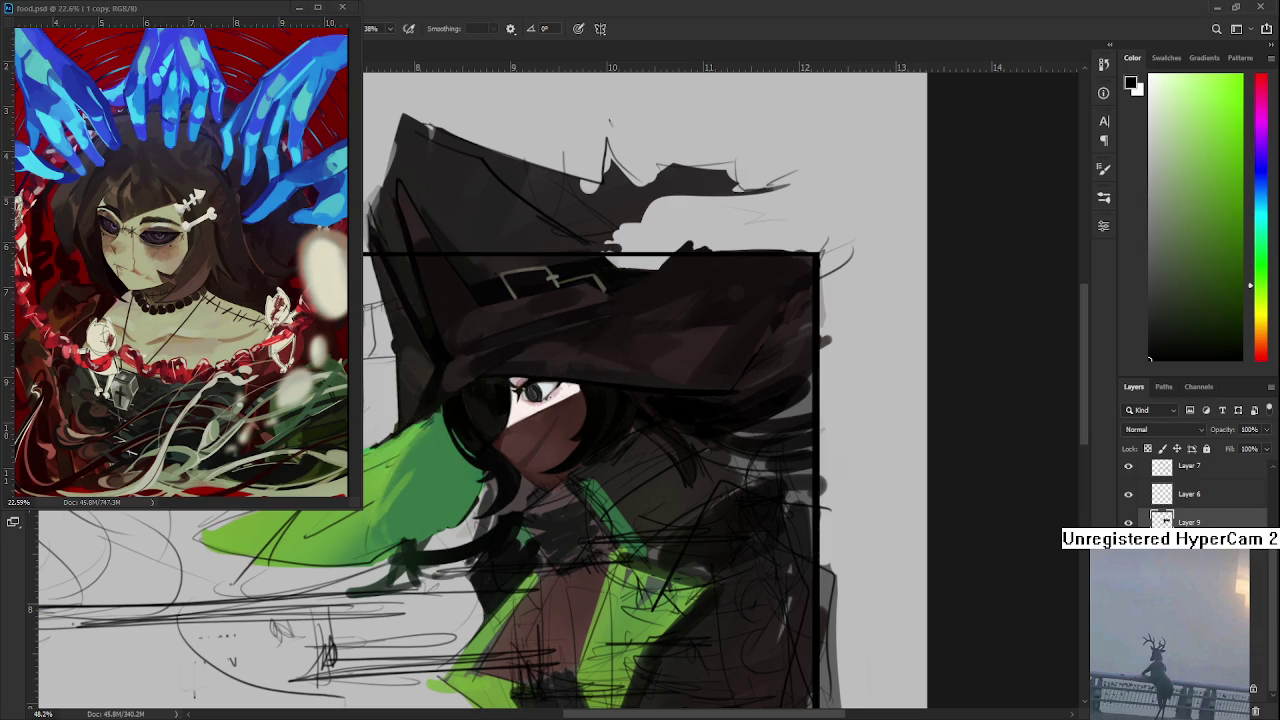
Step: Hide the sketch layers Layer 6 and Layer 7
left_click(1128, 494)
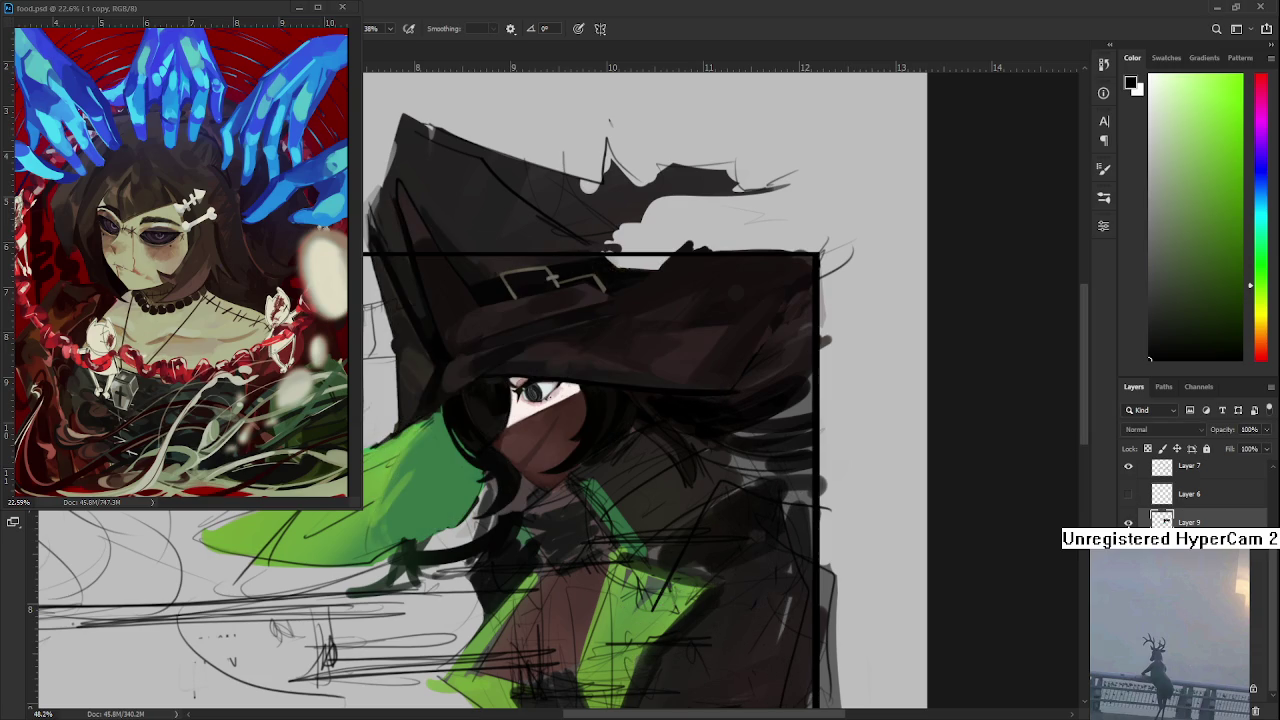
scroll(1163, 500, "up", 2)
left_click(1128, 522)
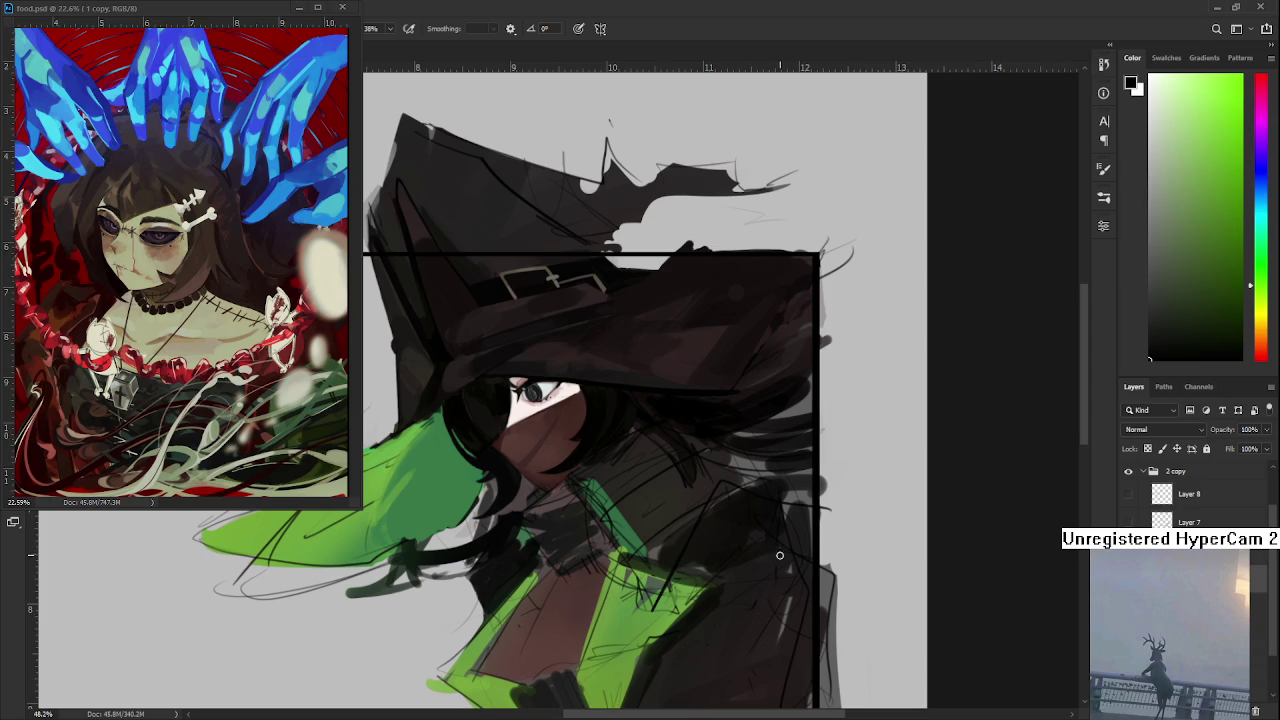
Step: Center on the witch's face and paint dark, then lighter green strokes over the sleeve
left_click_drag(556, 594, 589, 493)
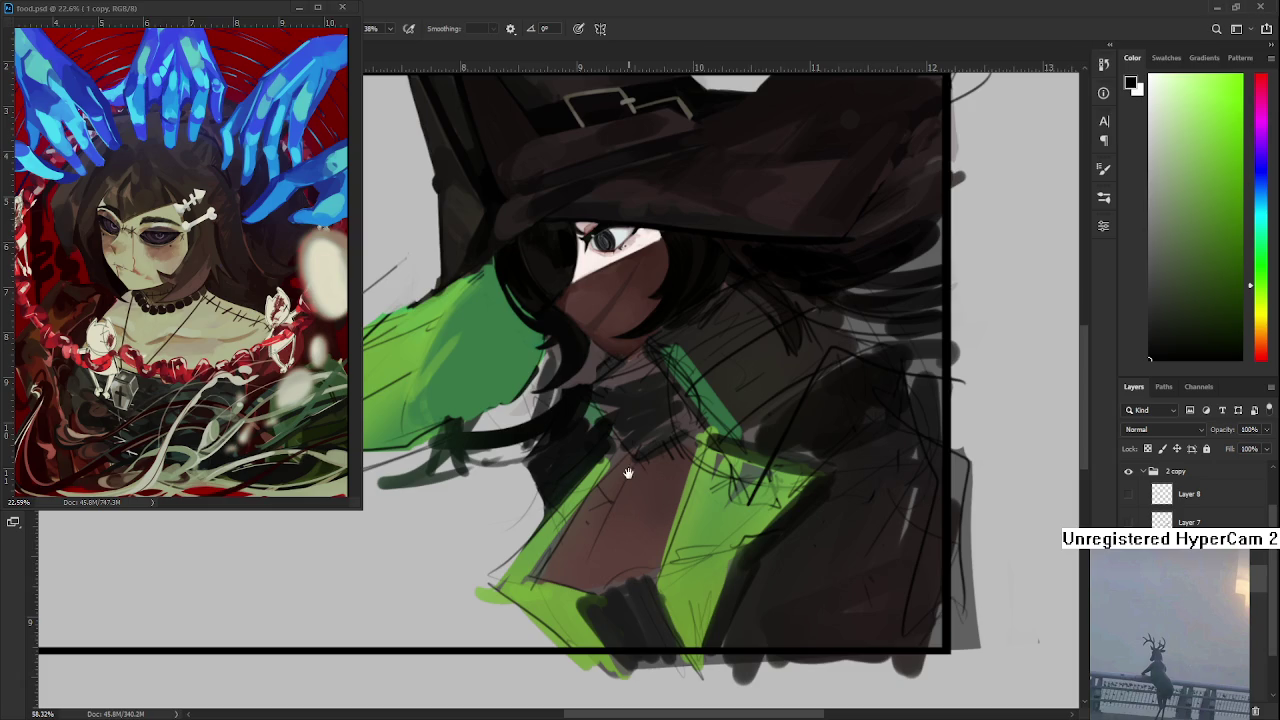
left_click_drag(628, 475, 528, 597)
left_click_drag(515, 362, 700, 378)
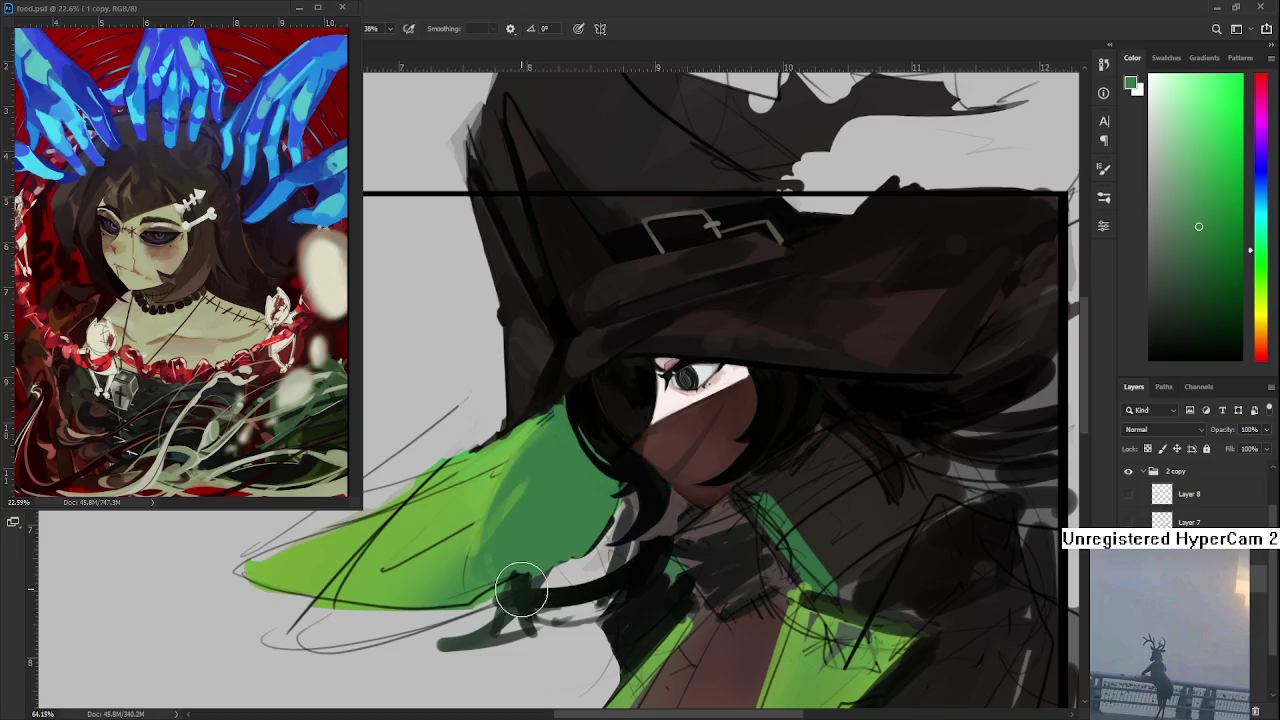
mouse_move(571, 440)
left_mouse_down()
mouse_move(543, 491)
mouse_move(541, 458)
mouse_move(490, 530)
left_mouse_up()
left_click(480, 500, "alt")
left_click_drag(565, 410, 535, 513)
Step: Sample darker greens and cover the rough dark strokes along the sleeve's top edge
left_click(545, 482, "alt")
mouse_move(540, 440)
left_mouse_down()
mouse_move(500, 530)
mouse_move(485, 530)
mouse_move(534, 480)
left_mouse_up()
left_click(508, 496, "alt")
left_click(557, 515, "alt")
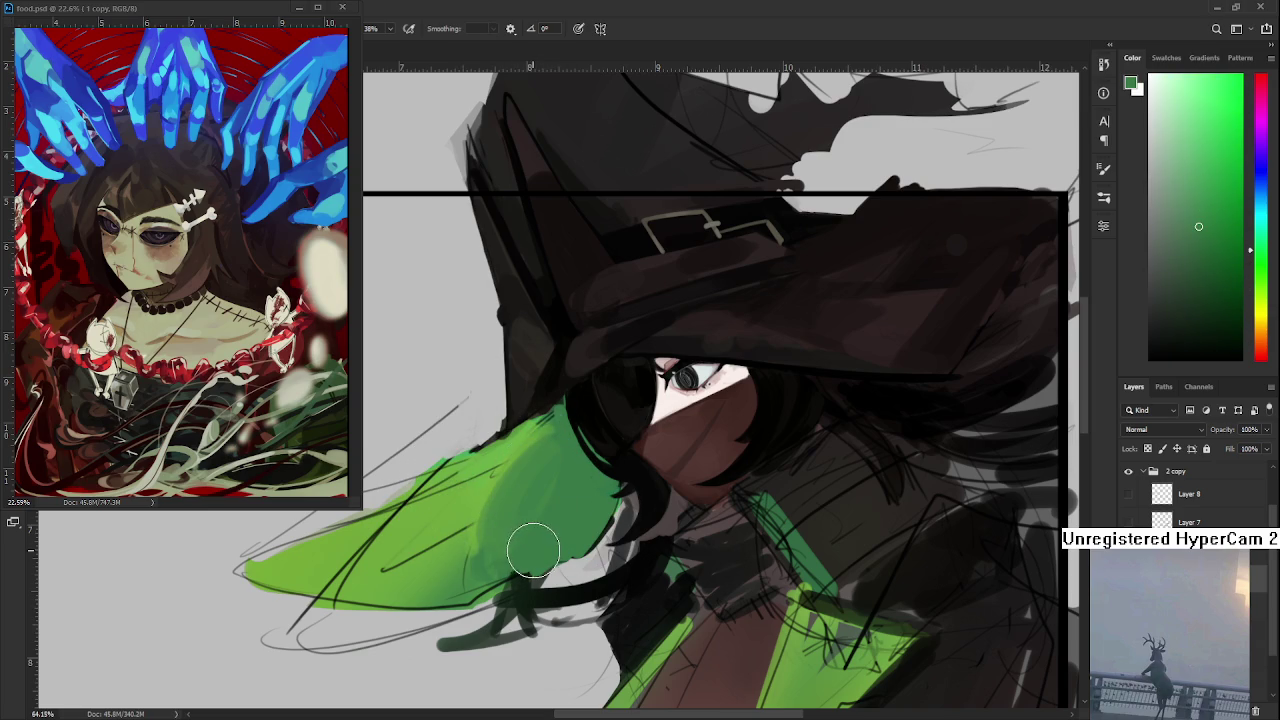
left_click(570, 432, "alt")
left_click_drag(570, 432, 543, 443)
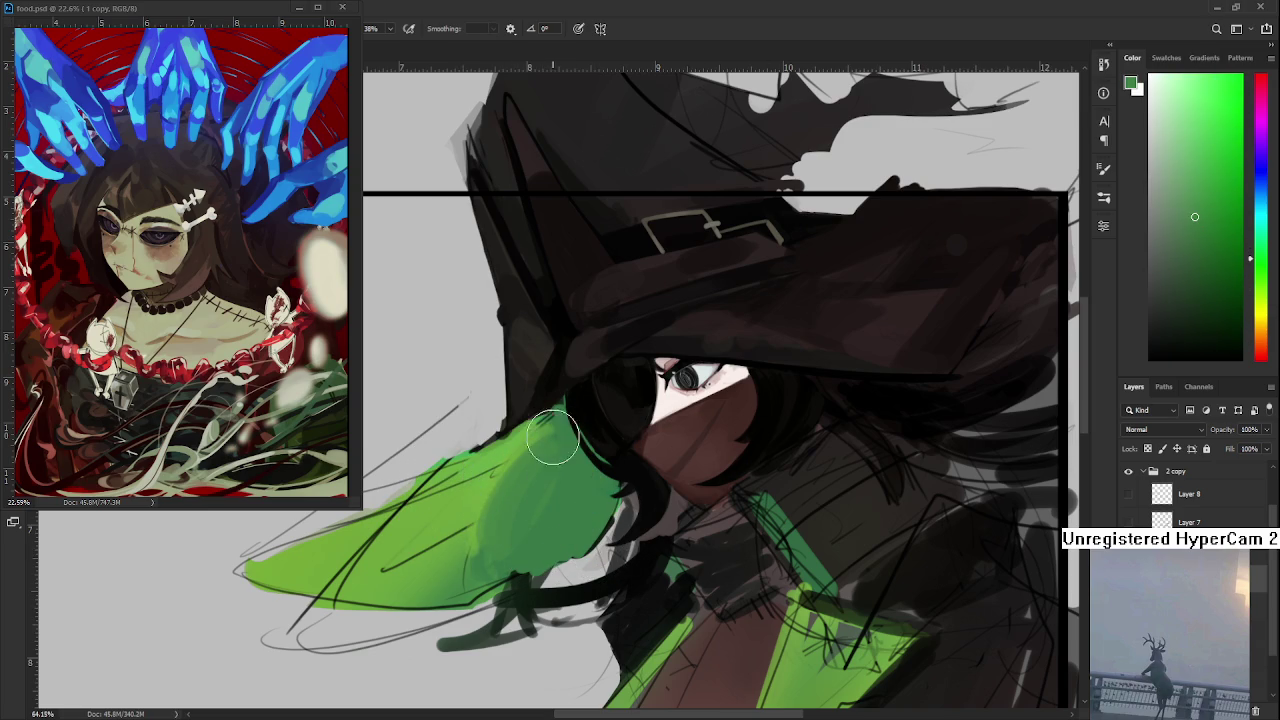
Step: Sample sleeve greens and soften the lower sleeve with a lighter green
left_click(571, 521, "alt")
left_click(561, 489, "alt")
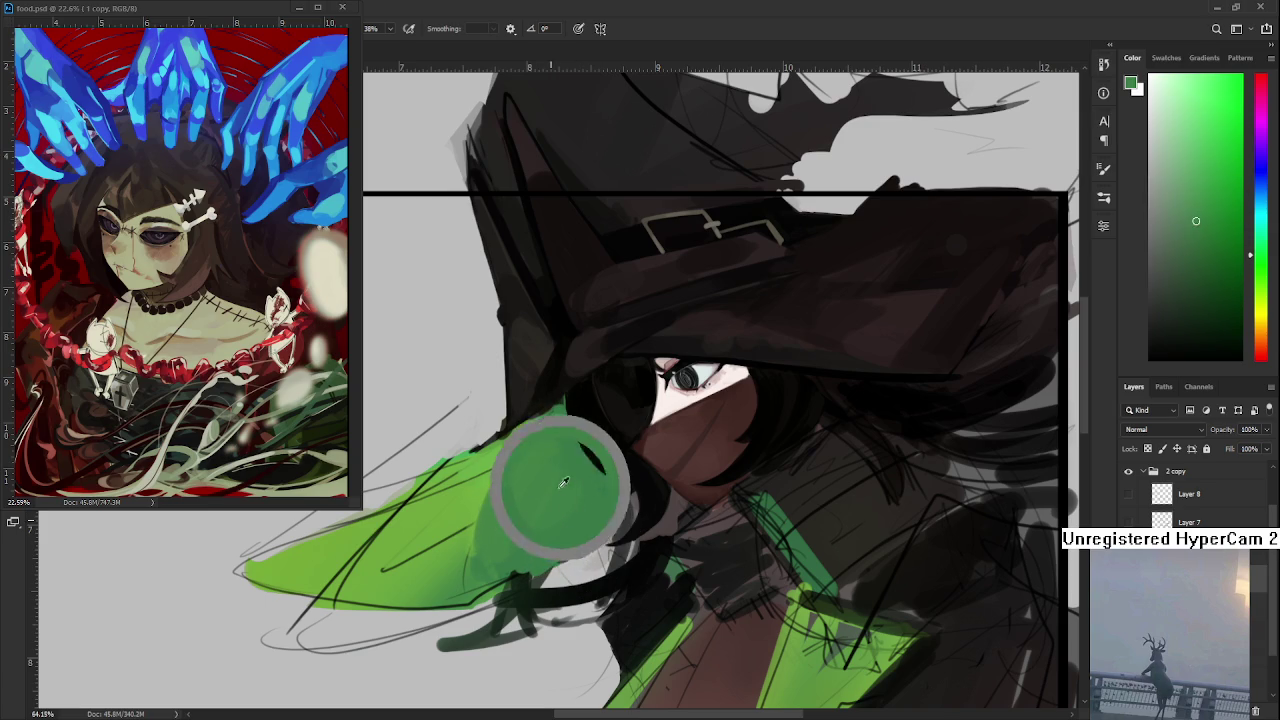
left_click(549, 432, "alt")
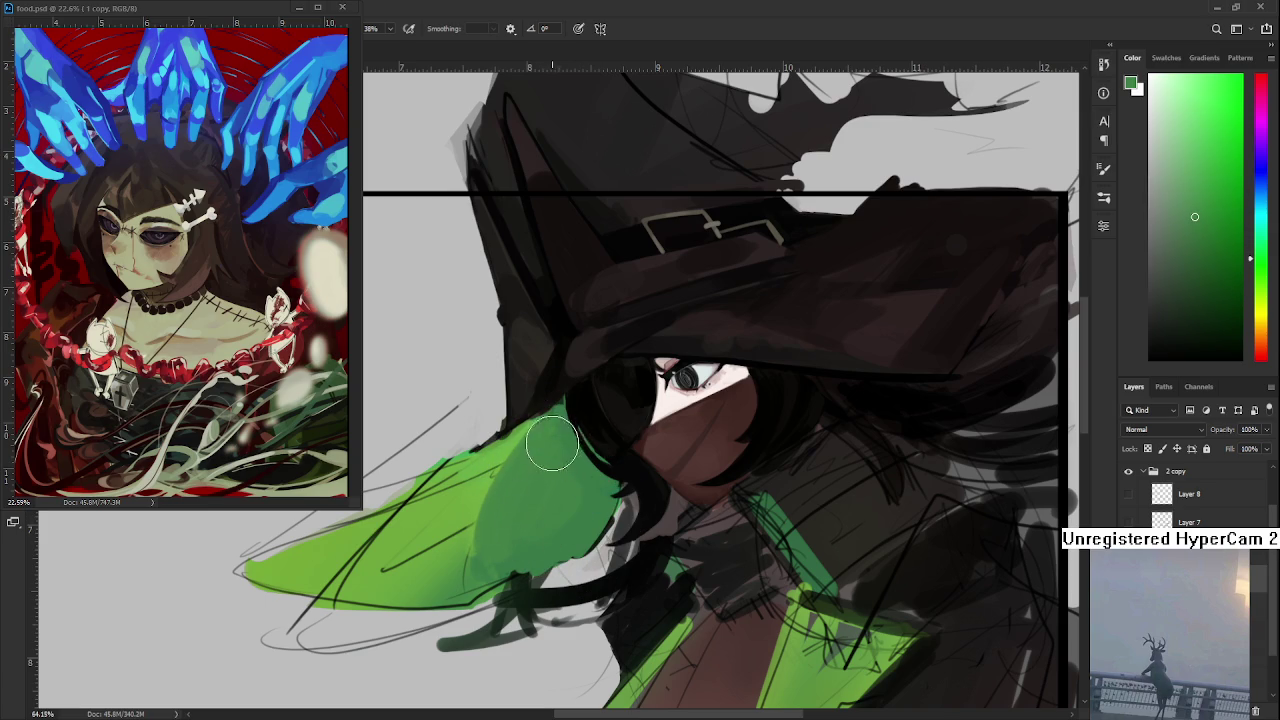
left_click_drag(491, 523, 576, 478)
left_click(545, 455, "alt")
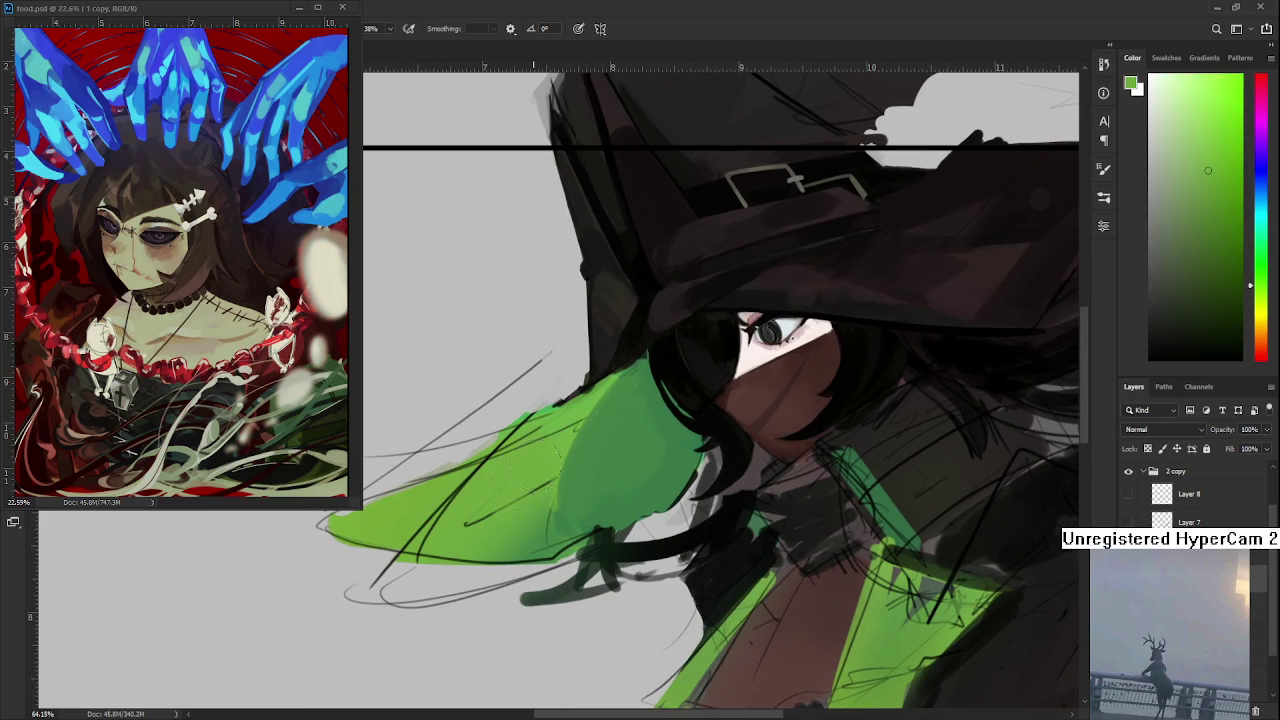
left_click(510, 464, "alt")
left_click_drag(500, 540, 535, 518)
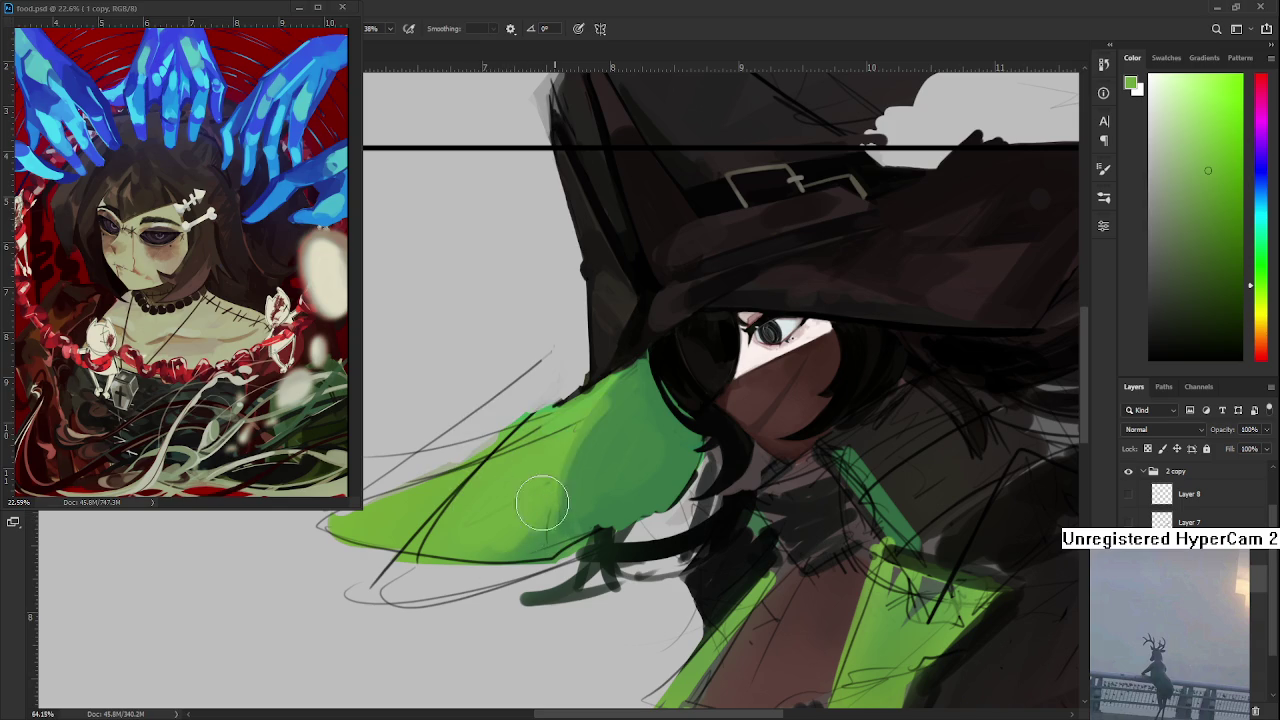
Step: Lighten and even out the upper sleeve, then shade it with a darker green
left_click(583, 505, "alt")
left_click(576, 457, "alt")
left_click_drag(576, 457, 610, 410)
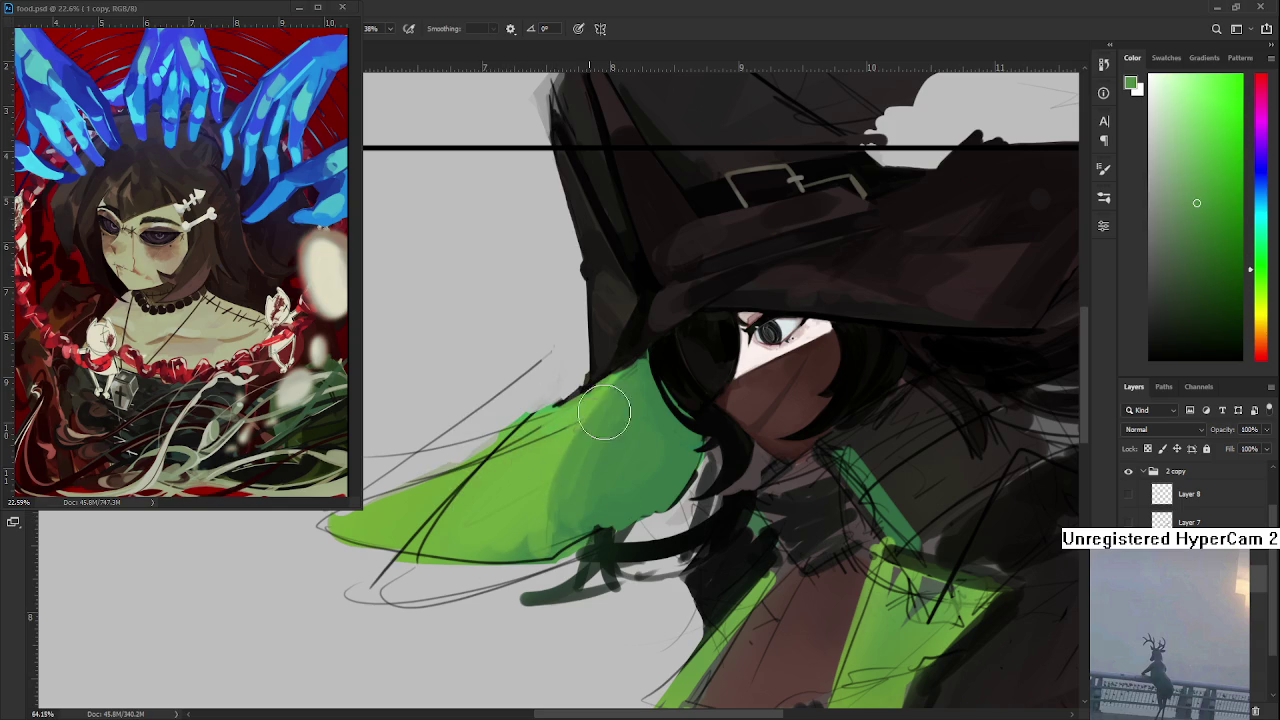
left_click(566, 434, "alt")
left_click(561, 511, "alt")
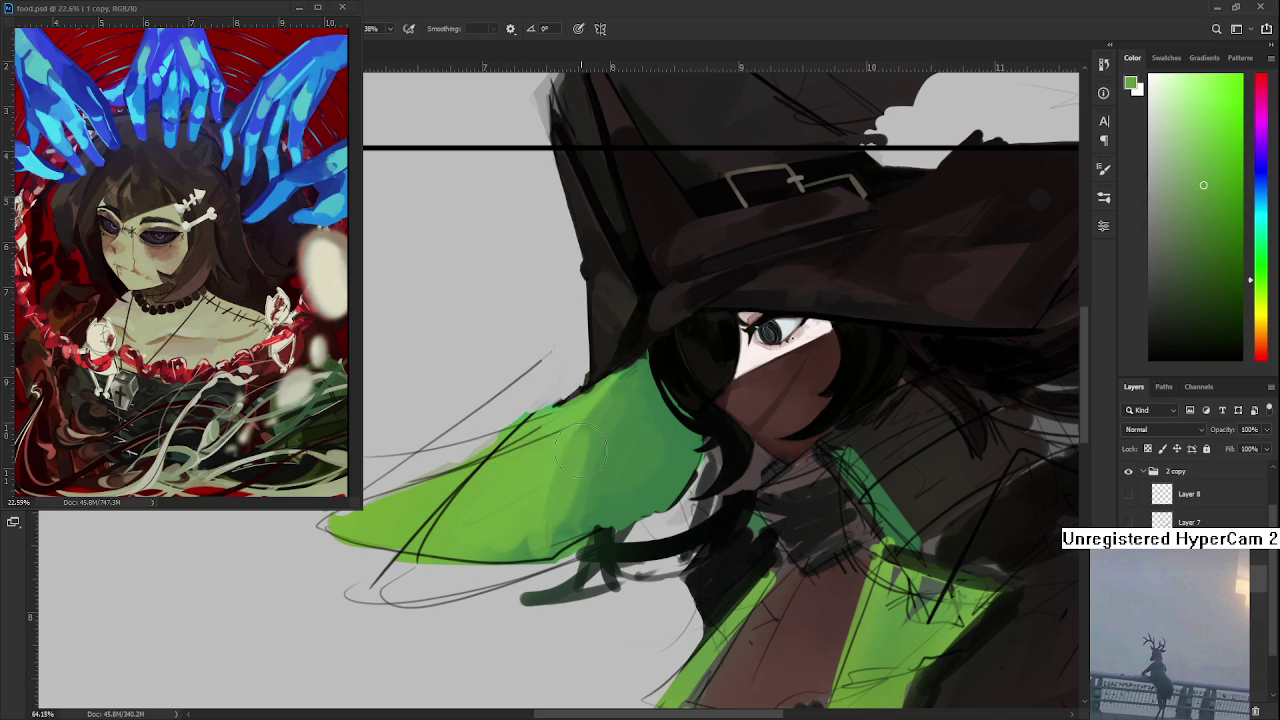
left_click(612, 428, "alt")
left_click_drag(602, 411, 571, 443)
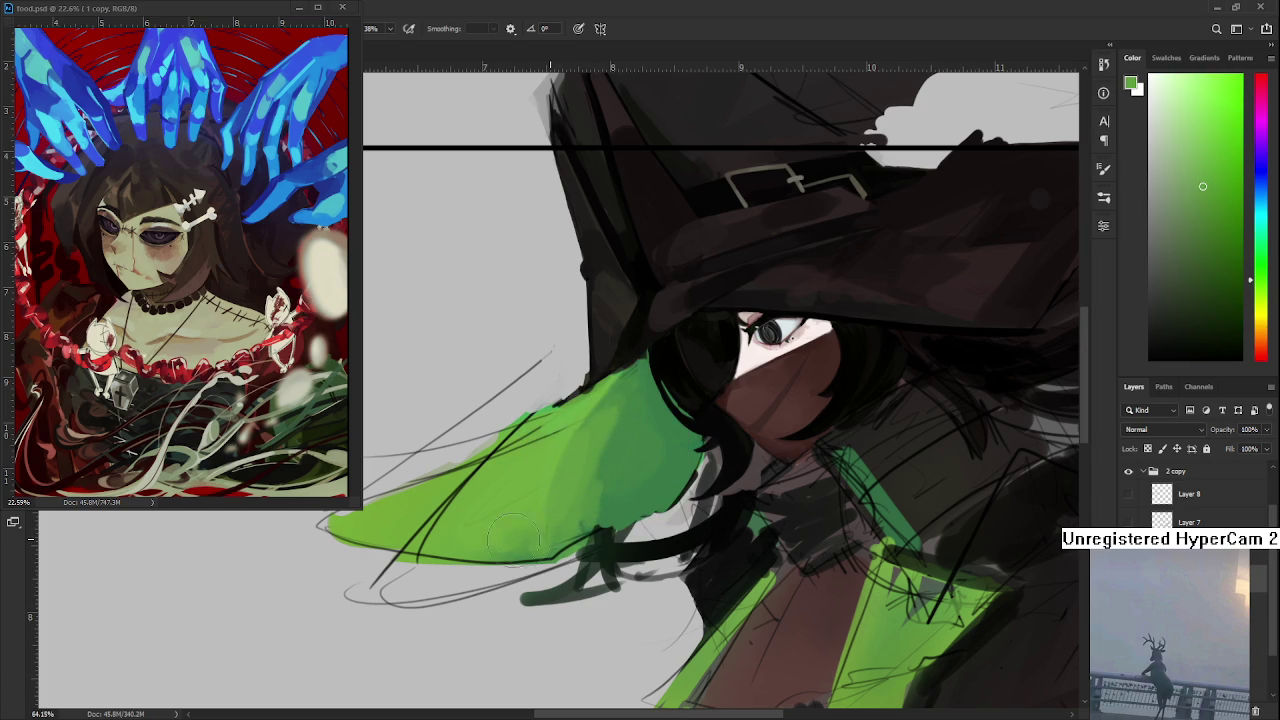
left_click(540, 510, "alt")
left_click(631, 413, "alt")
left_click_drag(631, 413, 645, 430)
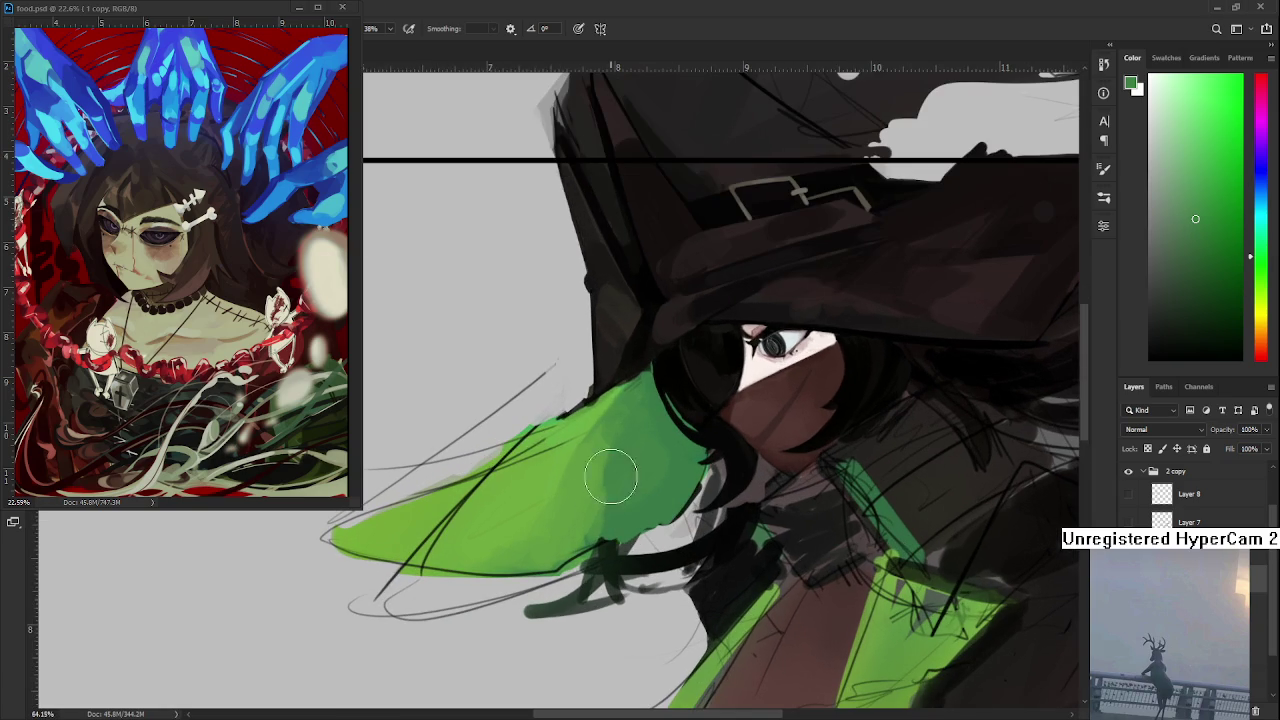
Step: Eyedrop a lighter green from the middle of the sleeve
left_click(584, 458, "alt")
Step: Brush lighter and darker green shading across the middle of the sleeve
mouse_move(566, 463)
left_mouse_down()
mouse_move(609, 480)
mouse_move(600, 491)
left_mouse_up()
left_click(623, 457, "alt")
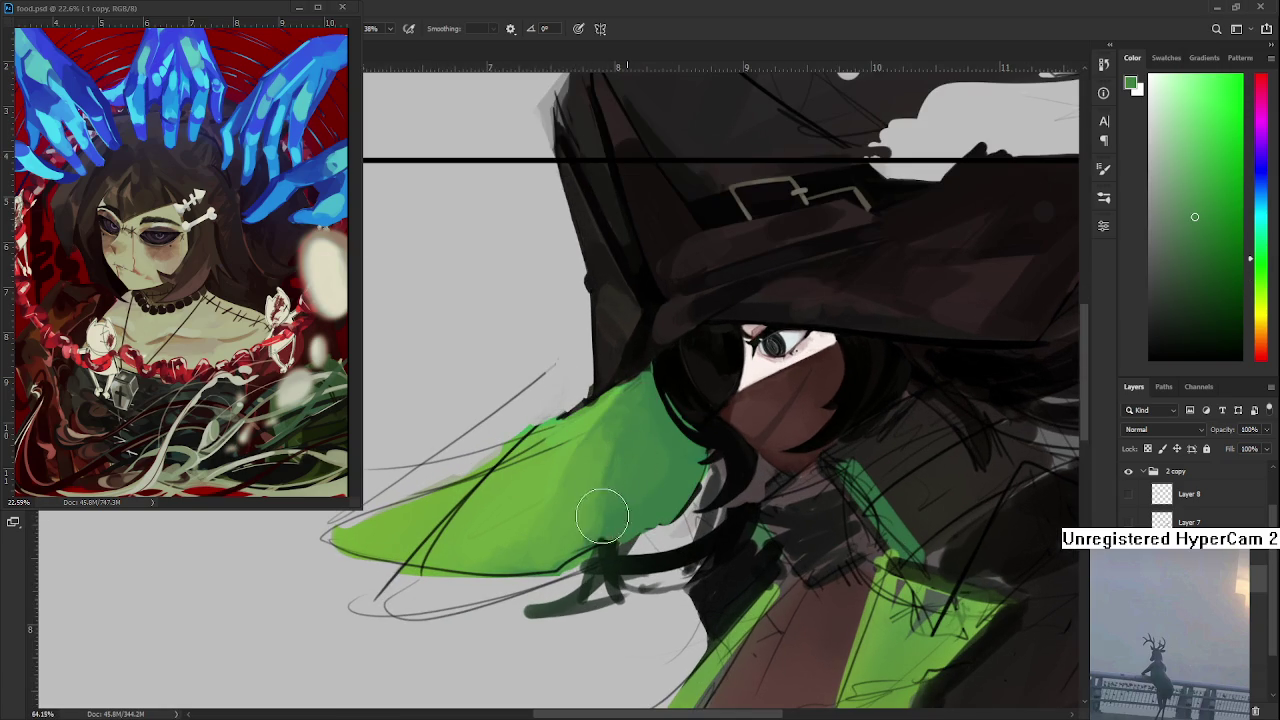
left_click(587, 455, "alt")
left_click(600, 490, "alt")
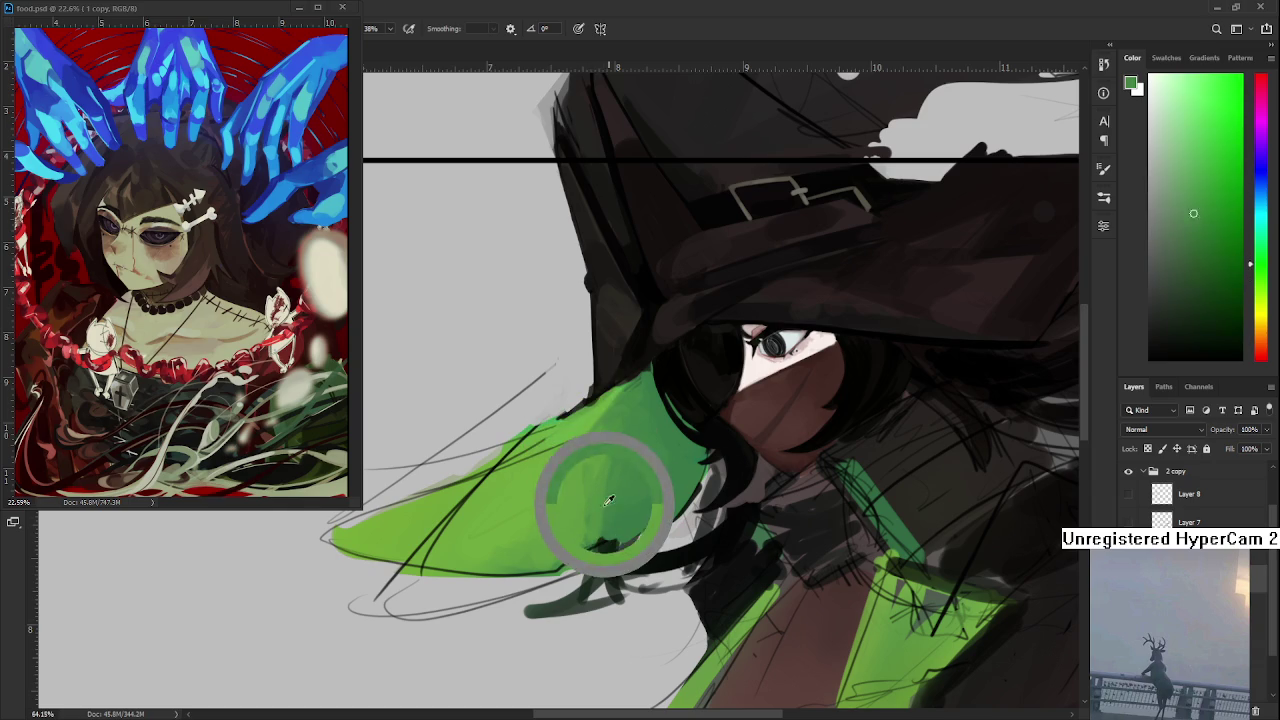
left_click(622, 475, "alt")
mouse_move(600, 489)
left_mouse_down()
mouse_move(629, 451)
mouse_move(608, 423)
left_mouse_up()
Step: Dab sampled darker greens along the sleeve's top edge beneath the hat
left_click(636, 440, "alt")
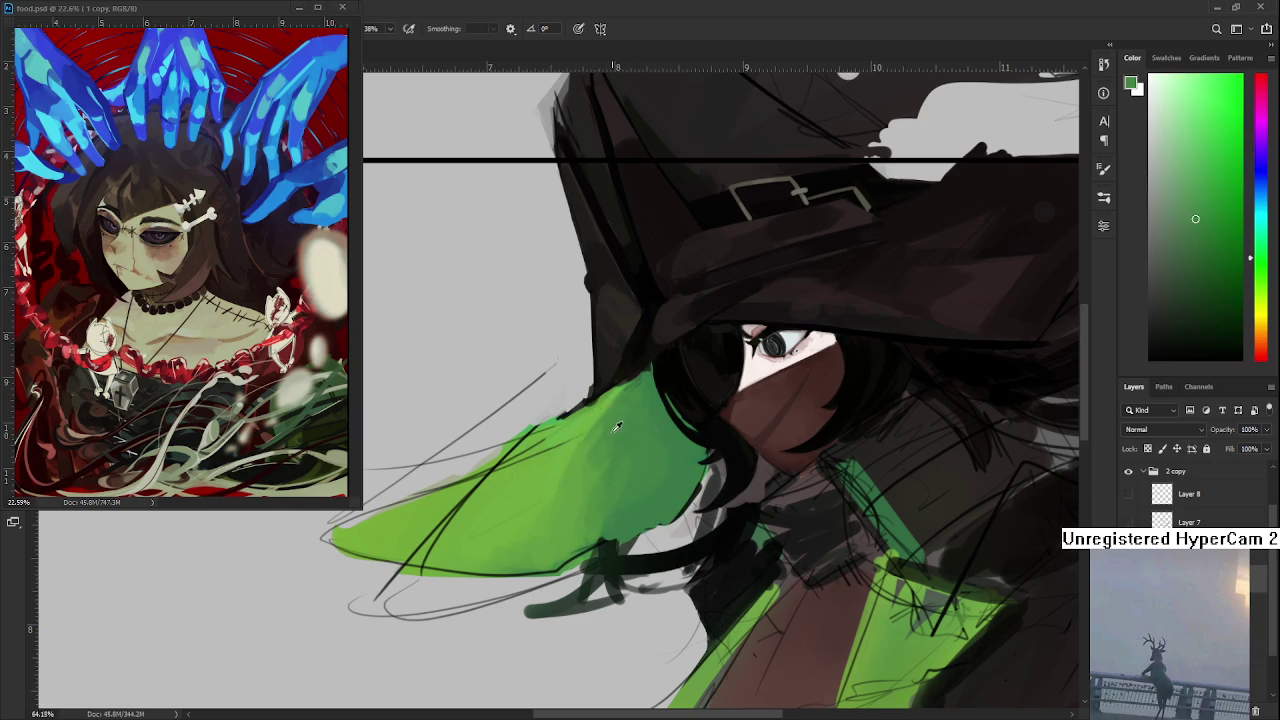
left_click(631, 455, "alt")
left_click(609, 423, "alt")
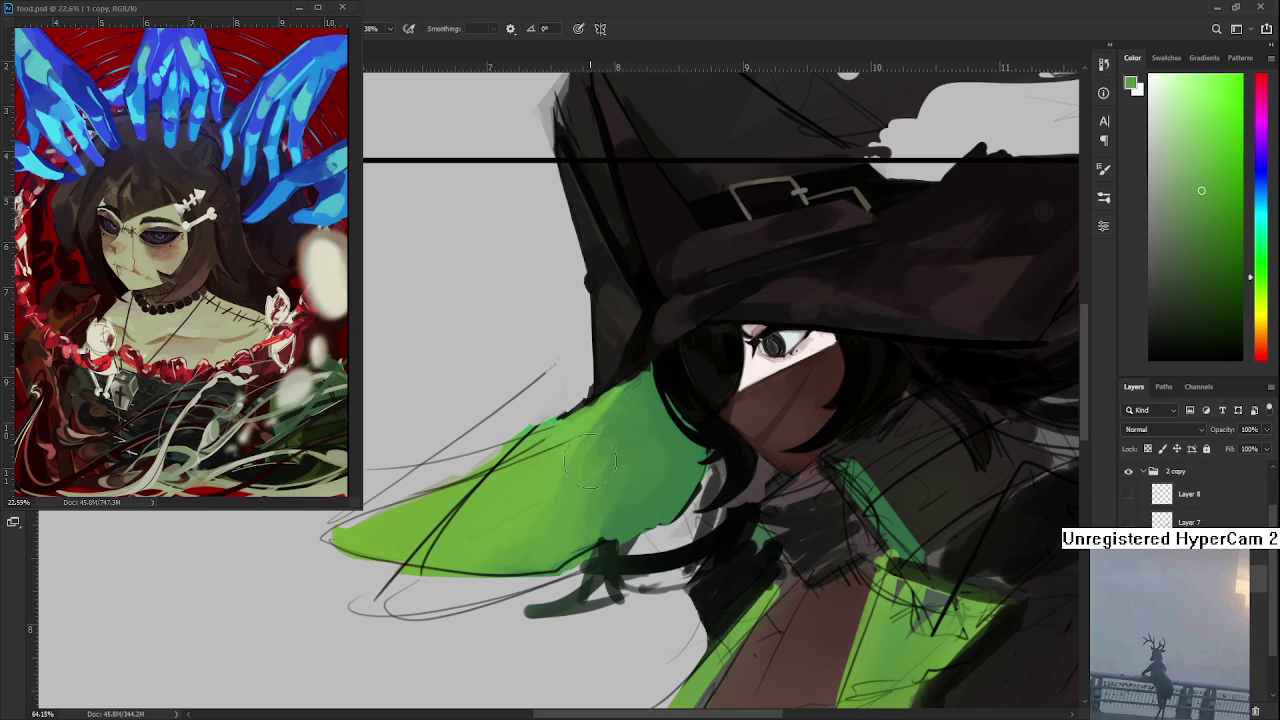
left_click(622, 408, "alt")
left_click_drag(625, 410, 605, 400)
left_click(568, 424, "alt")
left_click(612, 418, "alt")
Step: Resample the sleeve's green tones and zoom the view out
left_click(605, 445, "alt")
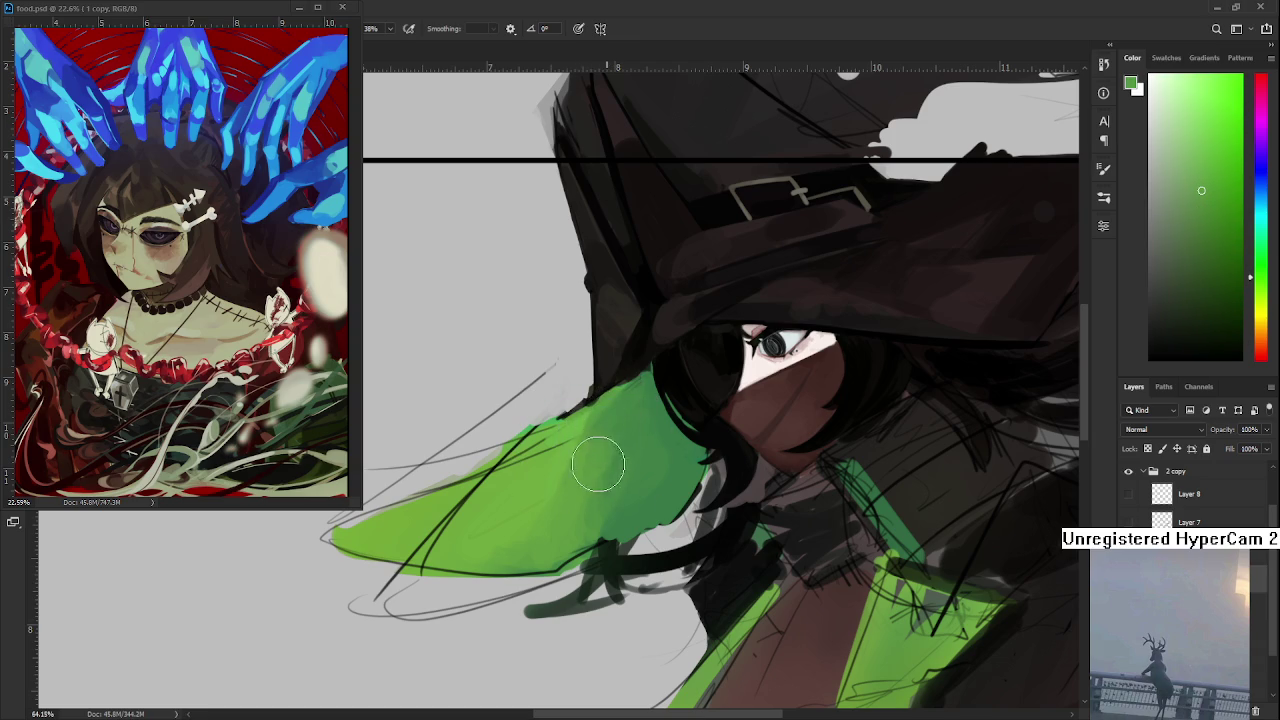
left_click(624, 427, "alt")
left_click(608, 430, "alt")
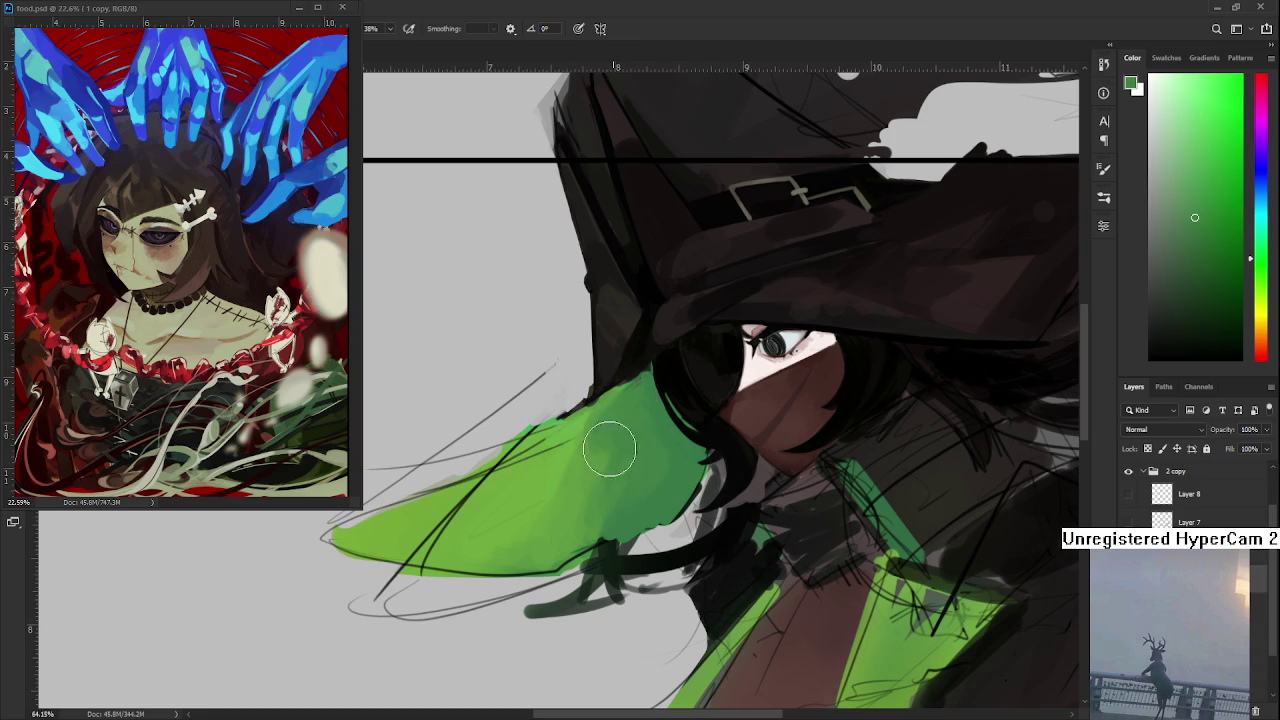
scroll(633, 456, "down", 3)
scroll(633, 456, "down", 2)
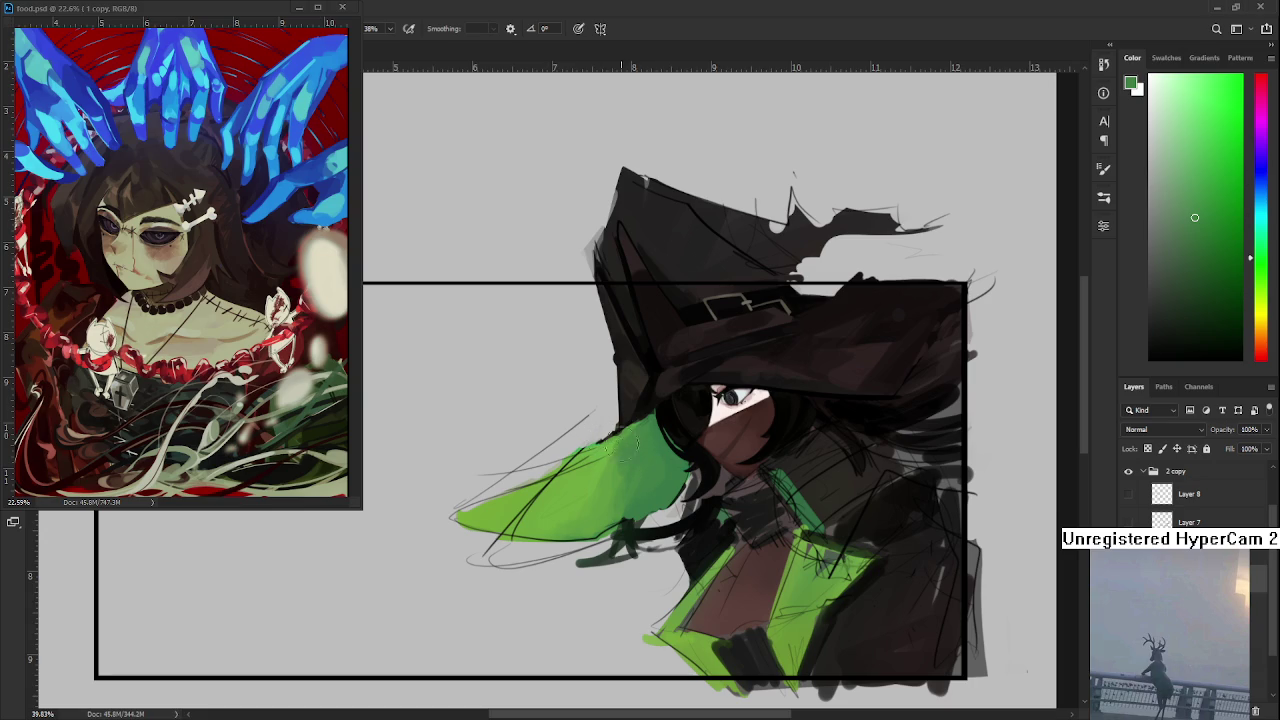
Step: Sample a lighter yellow-green, then rotate the canvas sideways so the sleeve points down
left_click(582, 474, "alt")
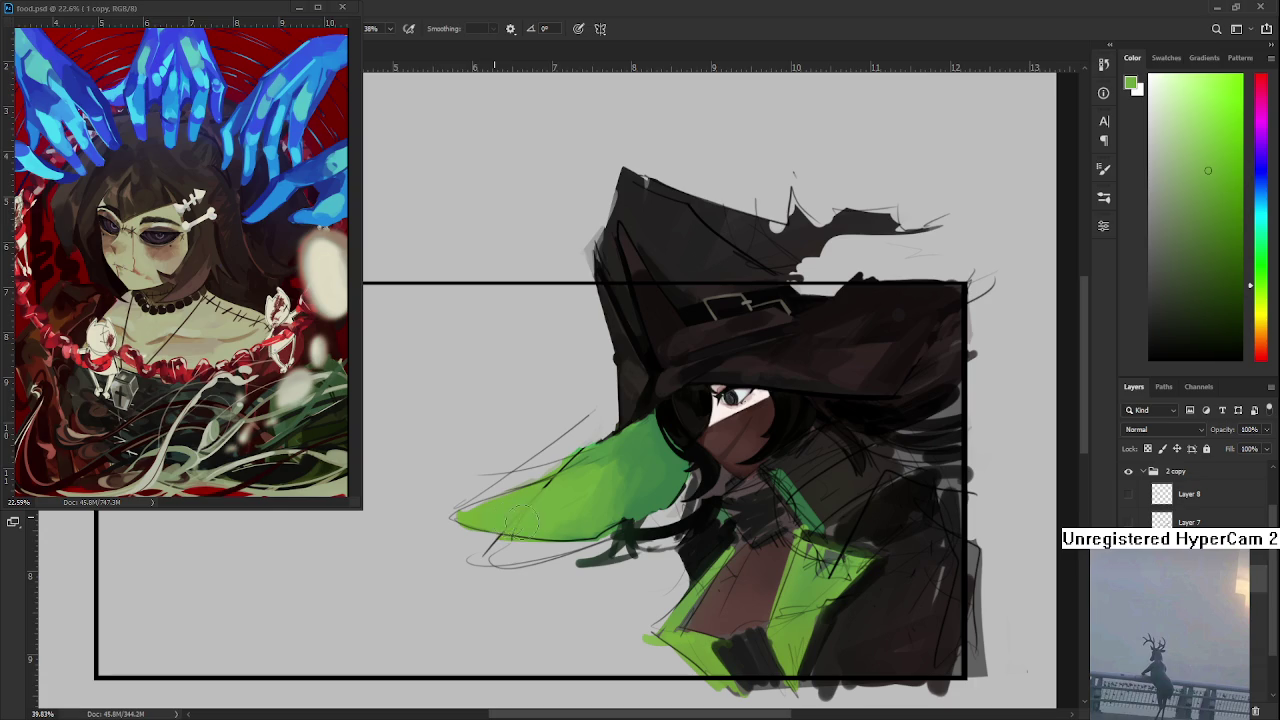
key("r")
mouse_move(548, 515)
left_mouse_down()
mouse_move(665, 455)
mouse_move(540, 458)
left_mouse_up()
key("e")
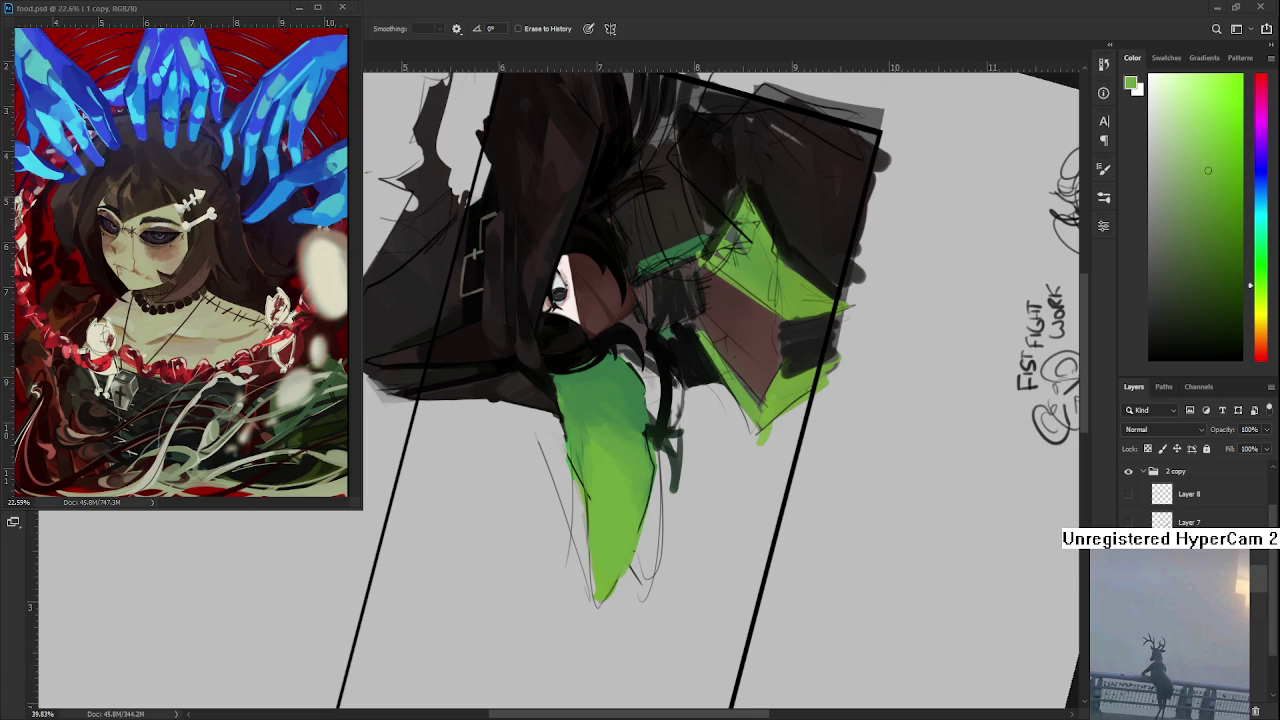
Step: Frame the sleeve tip and erase the faint sketch lines and dark strands around it
left_click_drag(490, 592, 525, 575)
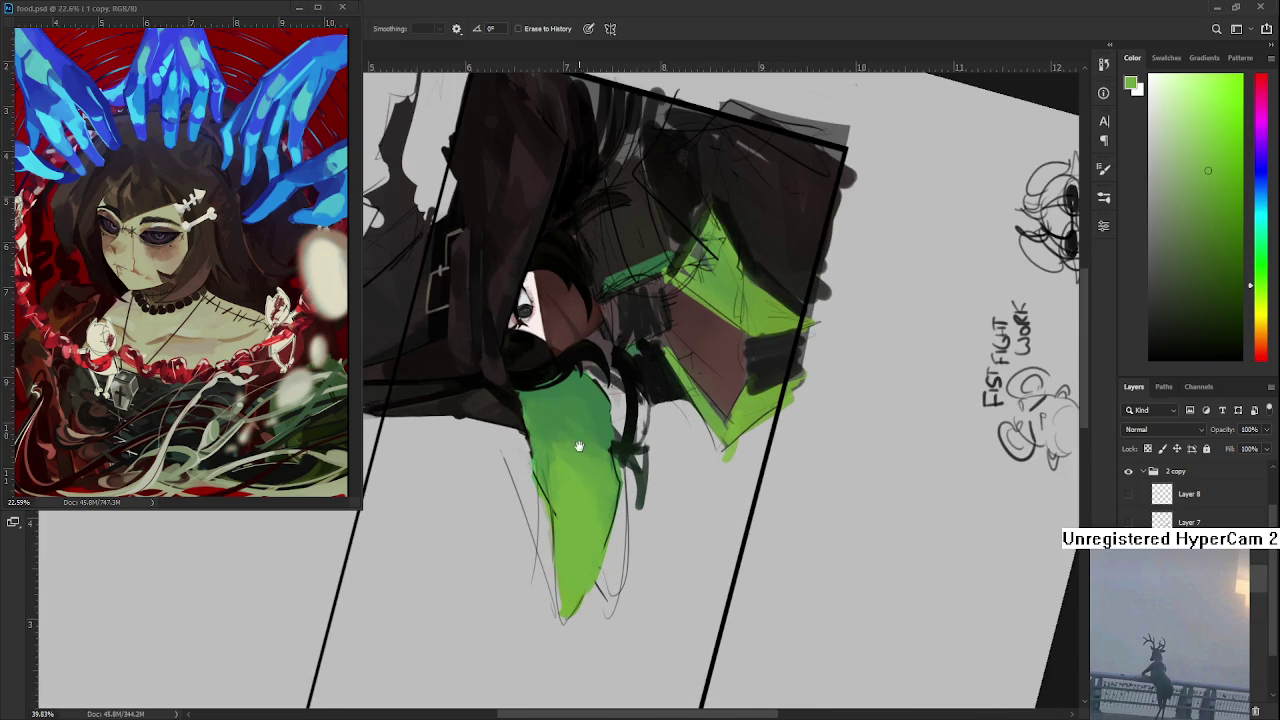
left_click_drag(580, 443, 534, 469)
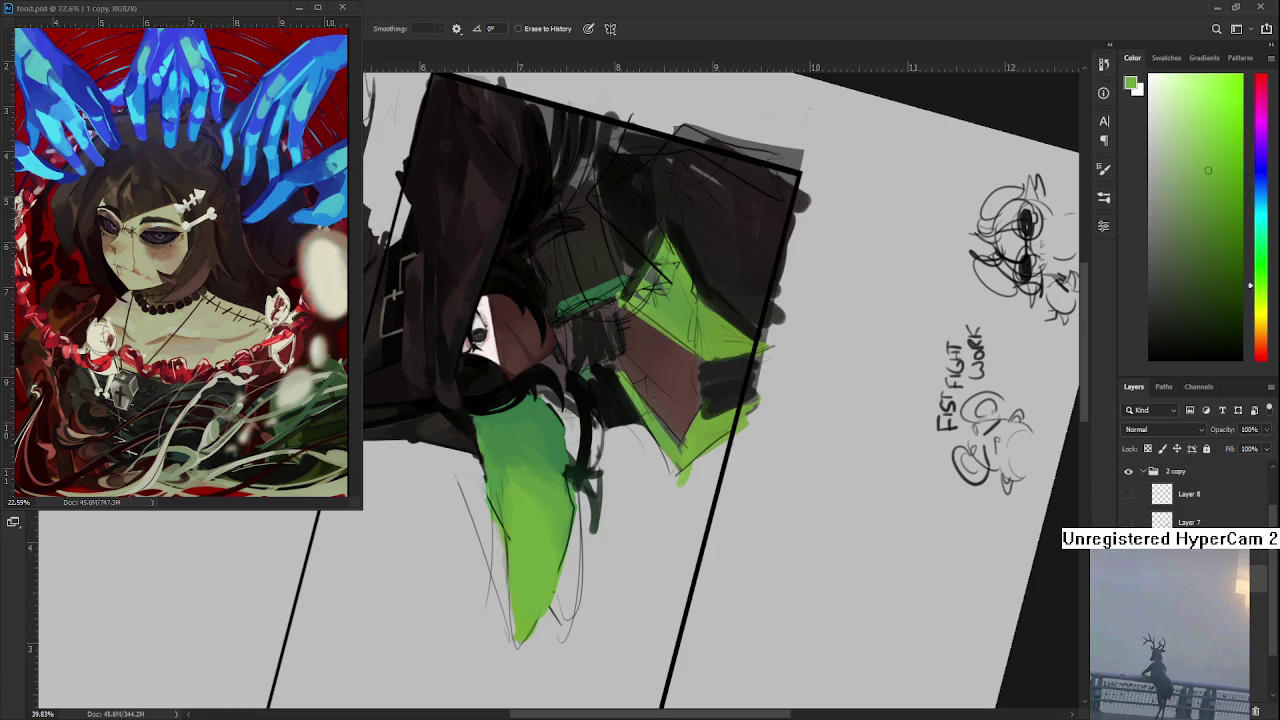
left_click_drag(472, 516, 498, 655)
left_click_drag(552, 640, 577, 553)
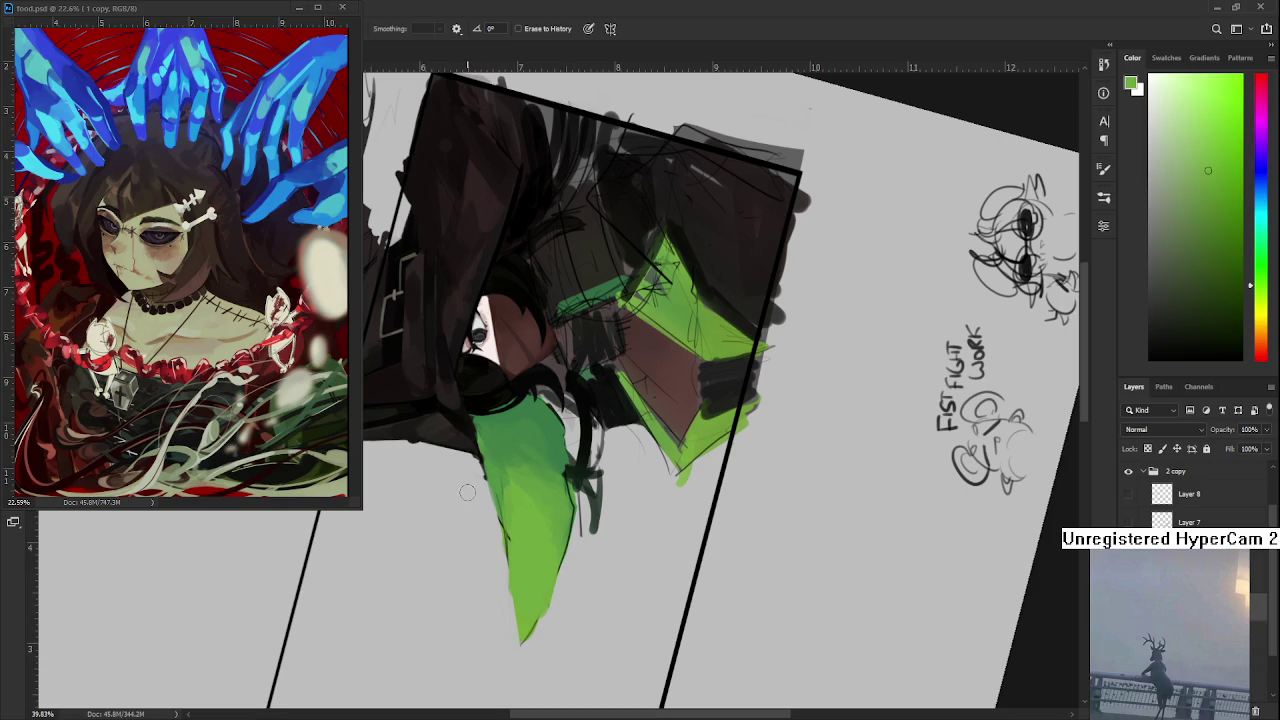
left_click_drag(480, 487, 509, 636)
left_click_drag(489, 514, 511, 656)
scroll(514, 627, "up", 3)
scroll(514, 627, "up", 3)
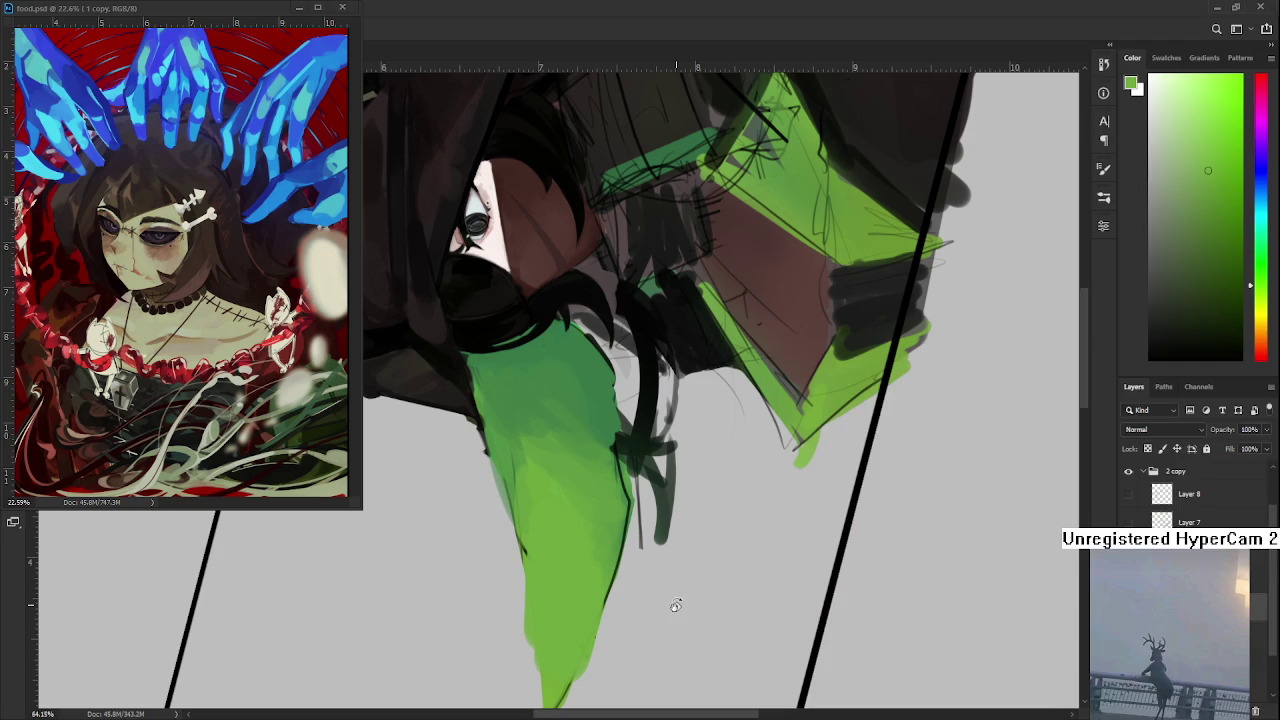
Step: Rotate the view and erase along the sleeve's right edge to slim and smooth it
left_click_drag(541, 480, 462, 453)
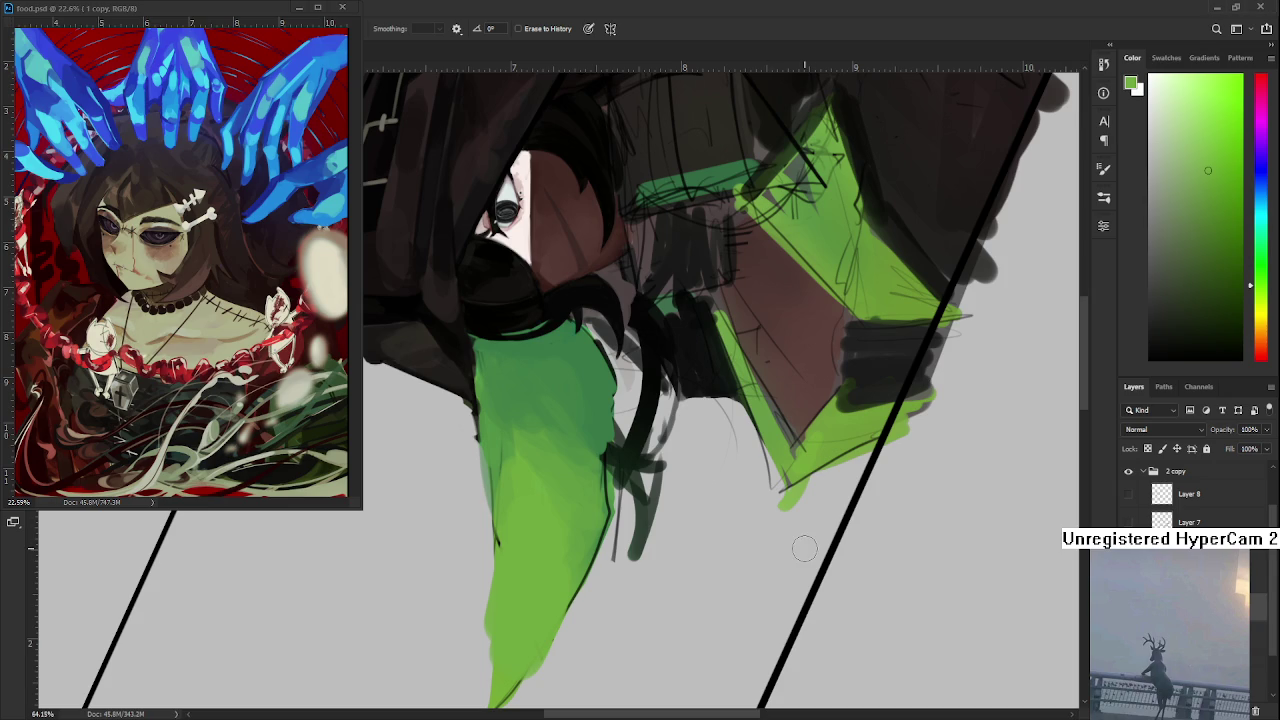
left_click_drag(476, 476, 519, 447)
key("r")
mouse_move(514, 594)
left_mouse_down()
mouse_move(659, 315)
mouse_move(630, 440)
left_mouse_up()
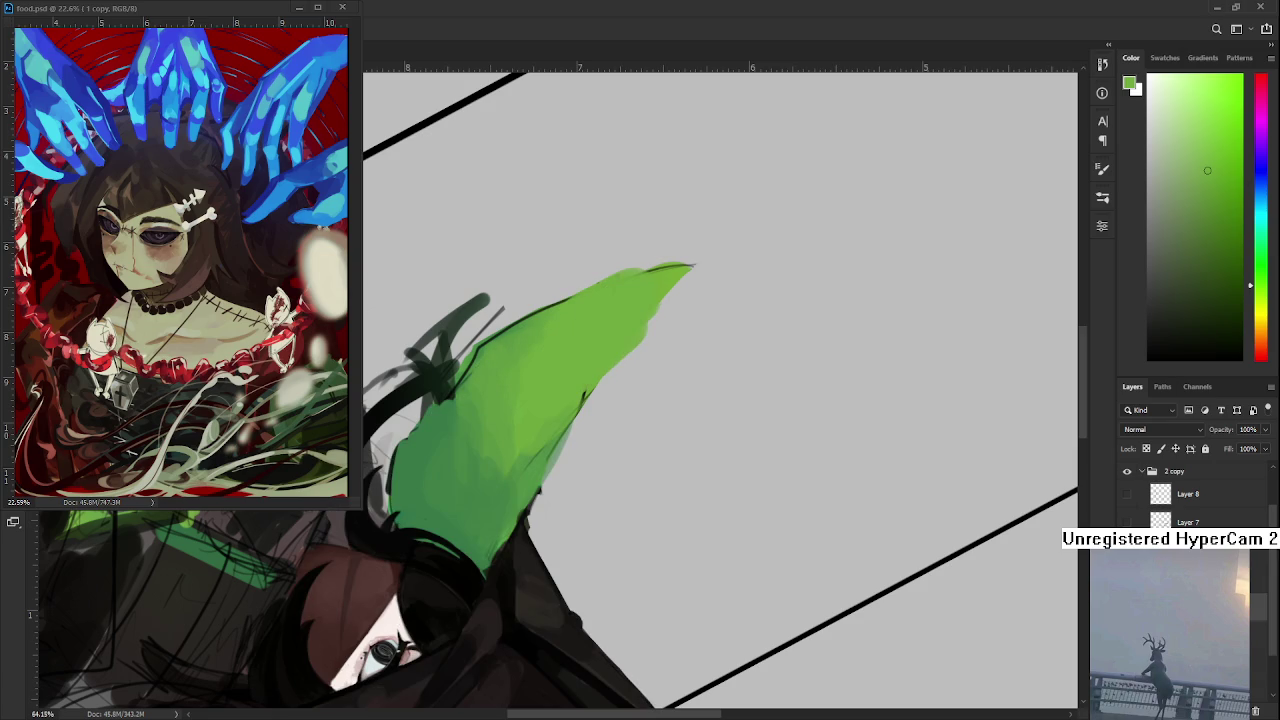
key("e")
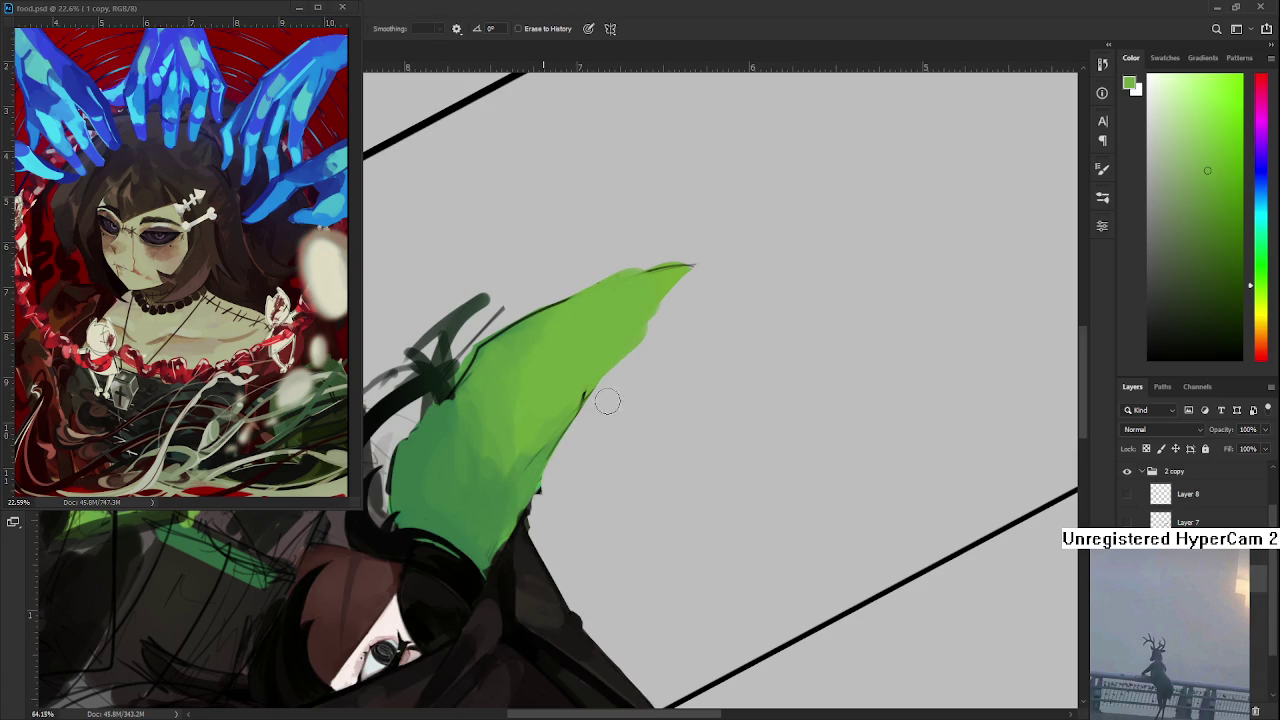
mouse_move(643, 363)
left_mouse_down()
mouse_move(679, 311)
mouse_move(651, 380)
left_mouse_up()
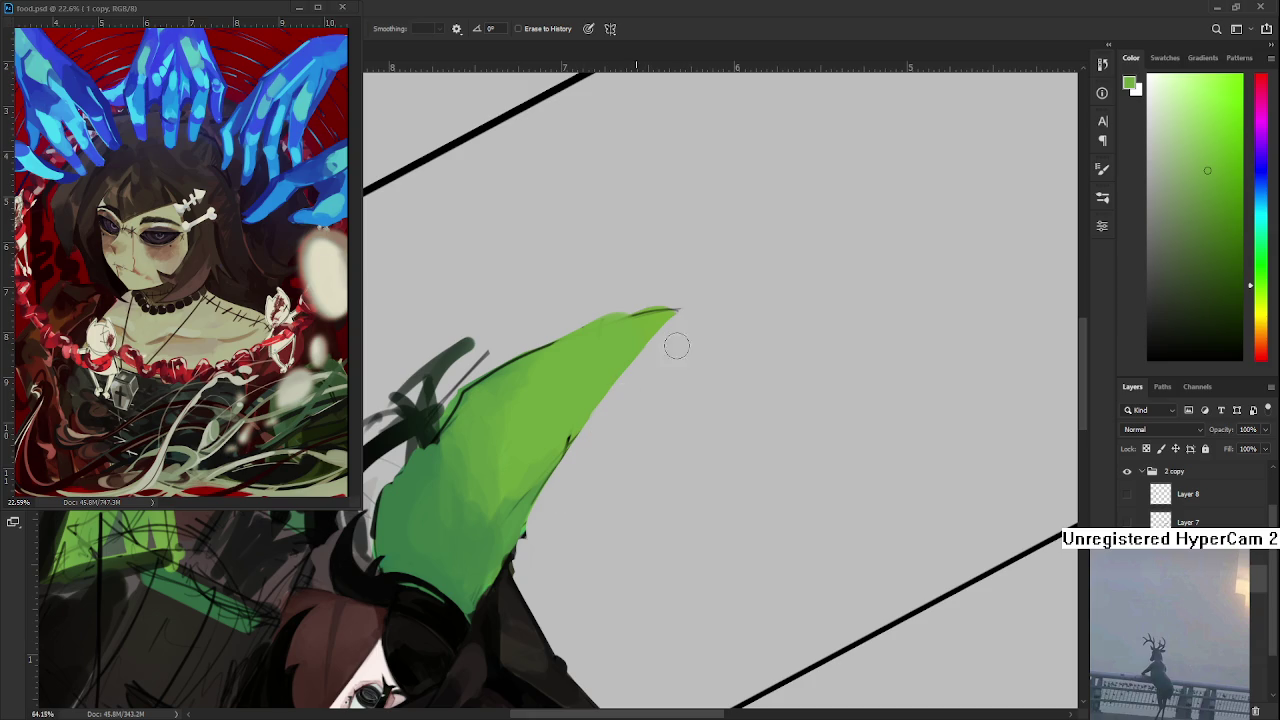
left_click_drag(669, 589, 661, 537)
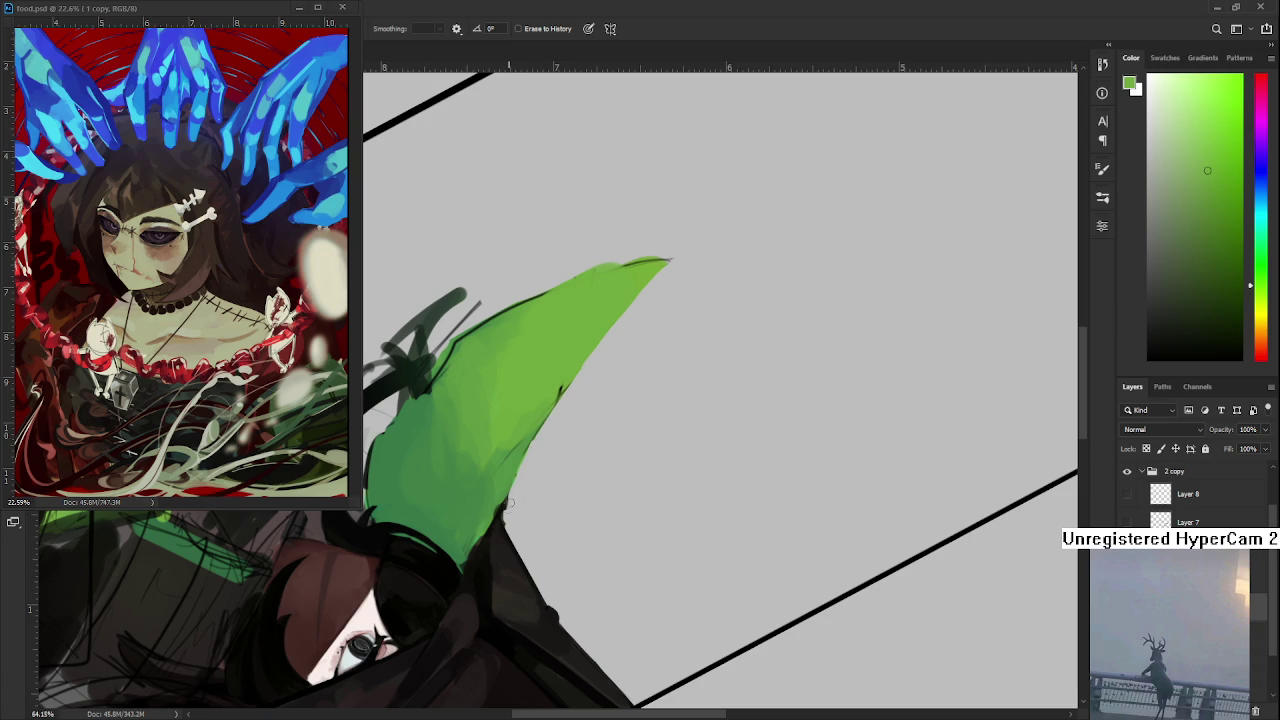
key("r")
left_click_drag(507, 519, 940, 490)
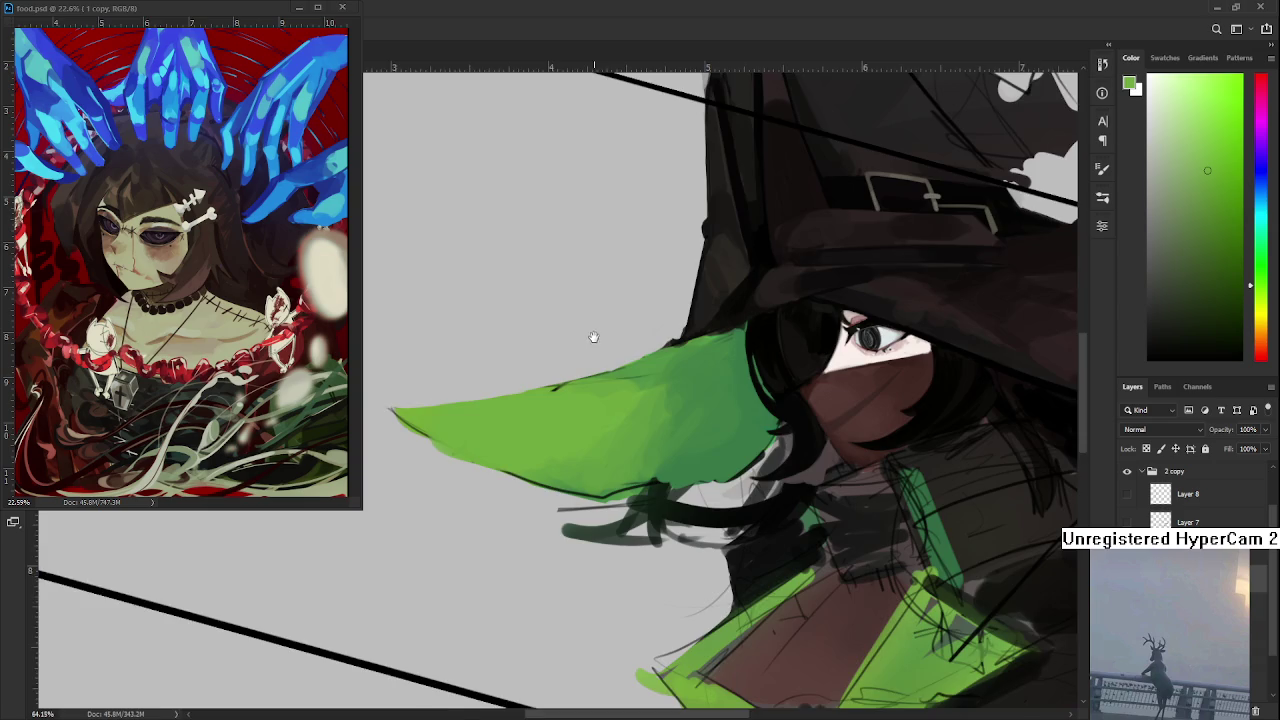
Step: Zoom in, rotate the view, and sample near-black from the hat with the Brush
left_click_drag(594, 337, 677, 432)
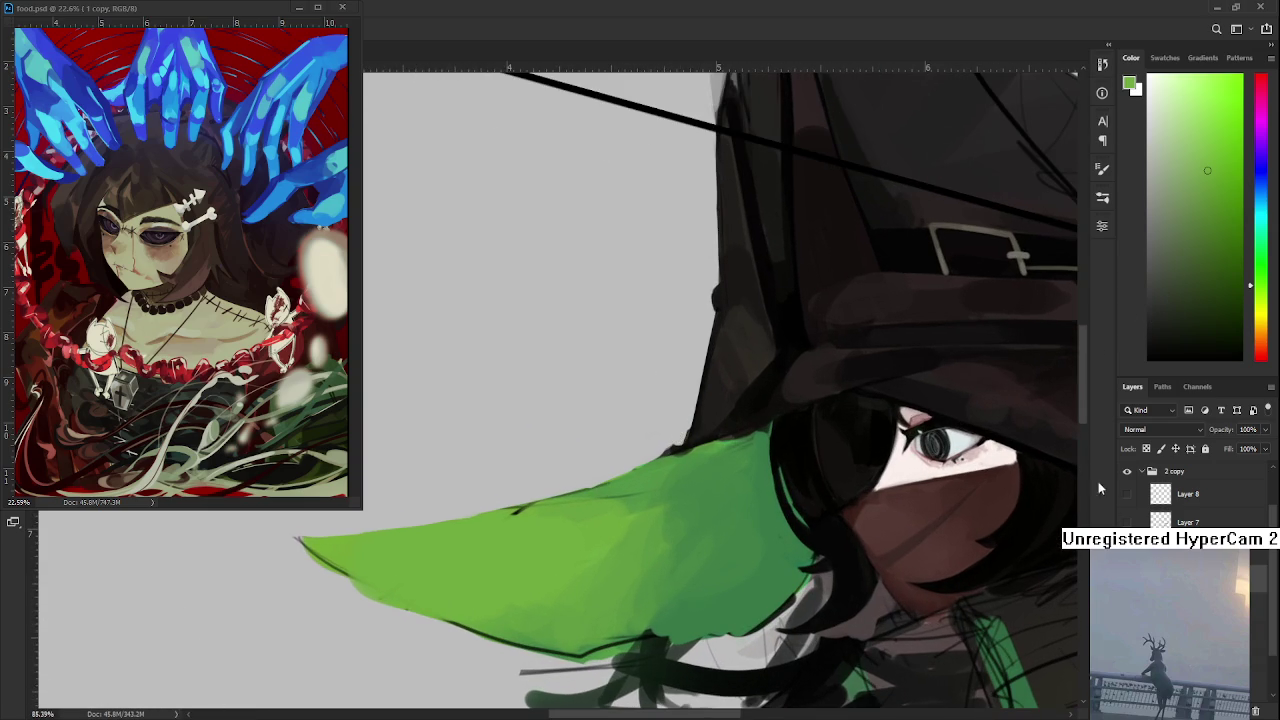
key("e")
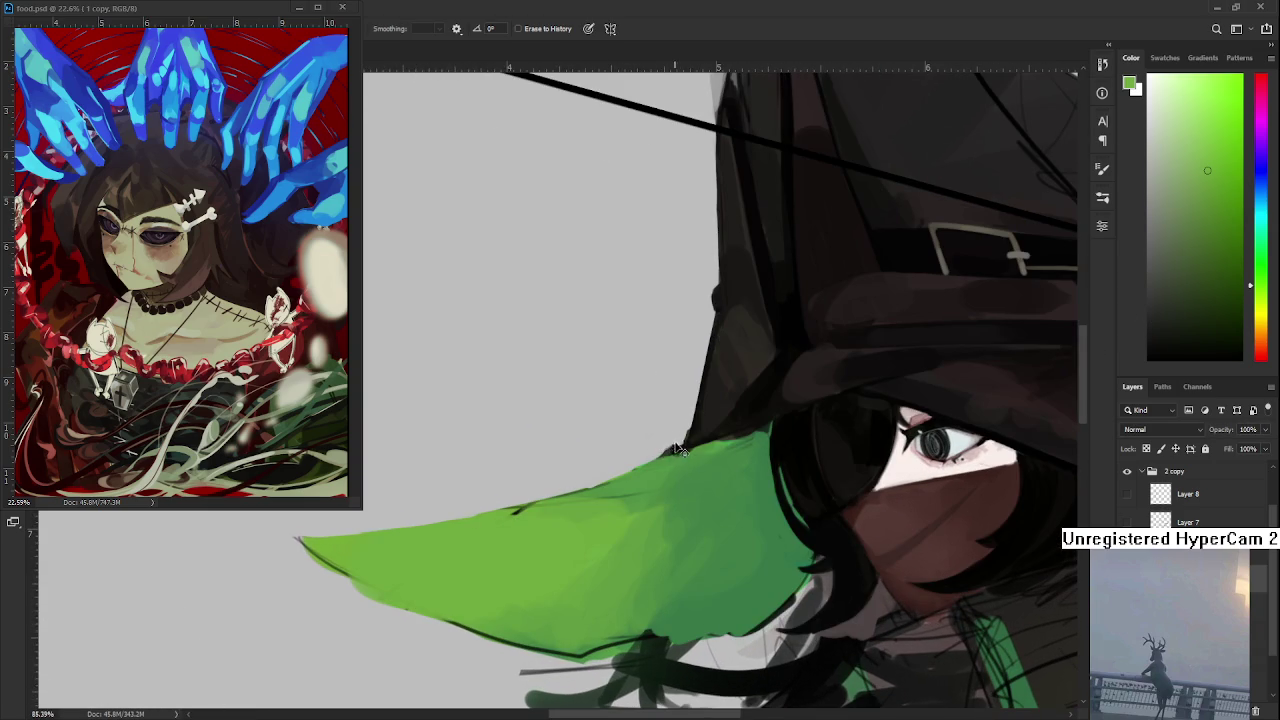
key("r")
left_click_drag(676, 444, 771, 386)
key("b")
left_click(755, 392, "alt")
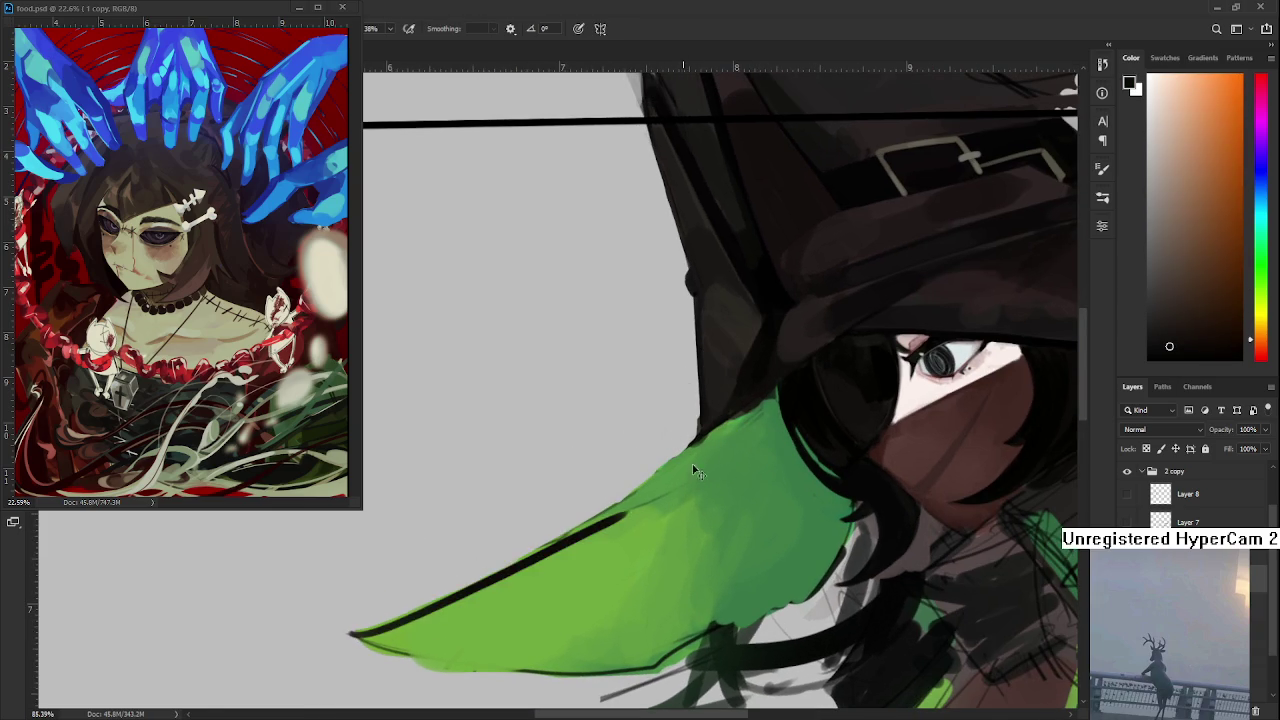
Step: Try a dark line along the sleeve's upper edge, then rotate so the sleeve points down
left_click_drag(682, 450, 496, 580)
key("ctrl+z")
left_click_drag(738, 414, 528, 556)
key("ctrl+z")
left_click_drag(697, 436, 510, 568)
key("r")
mouse_move(600, 330)
left_mouse_down()
mouse_move(660, 410)
mouse_move(628, 285)
mouse_move(642, 380)
left_mouse_up()
key("ctrl+z")
key("b")
key("ctrl+z")
Step: Stroke a thin dark outline down the sleeve's left edge, undoing and retrying
key("ctrl+z")
left_click_drag(628, 272, 645, 450)
key("ctrl+z")
key("ctrl+z")
left_click_drag(628, 272, 645, 455)
key("ctrl+z")
left_click_drag(627, 288, 645, 450)
key("ctrl+z")
mouse_move(627, 288)
left_mouse_down()
mouse_move(645, 442)
mouse_move(639, 364)
mouse_move(645, 442)
mouse_move(646, 428)
left_mouse_up()
Step: Keep redrawing the dark left-edge outline until it sits cleanly along the sleeve
key("ctrl+z")
key("ctrl+z")
key("ctrl+z")
key("ctrl+z")
mouse_move(627, 288)
left_mouse_down()
mouse_move(646, 428)
mouse_move(640, 406)
left_mouse_up()
key("ctrl+z")
key("ctrl+z")
left_click_drag(627, 288, 637, 399)
key("ctrl+z")
key("ctrl+z")
left_click_drag(627, 288, 645, 472)
key("ctrl+z")
key("ctrl+z")
left_click_drag(627, 288, 616, 580)
key("ctrl+z")
key("ctrl+z")
left_click_drag(627, 288, 630, 540)
key("ctrl+z")
left_click_drag(627, 288, 645, 472)
key("ctrl+z")
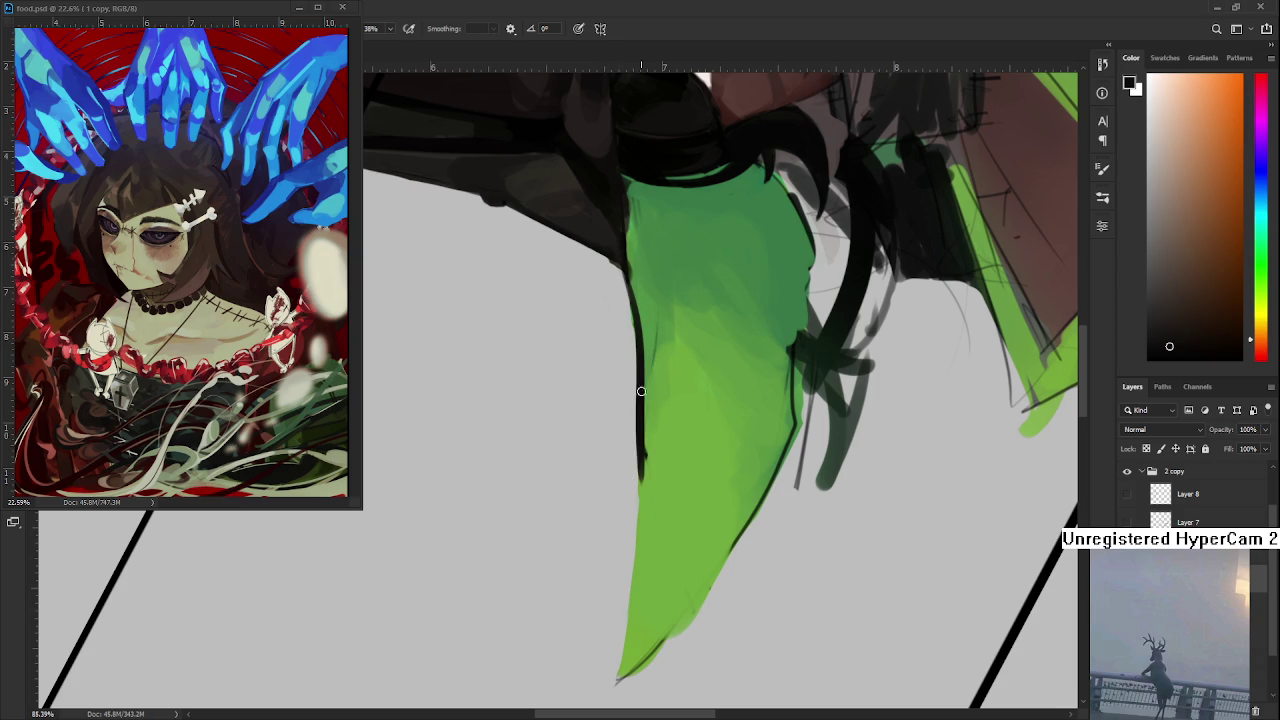